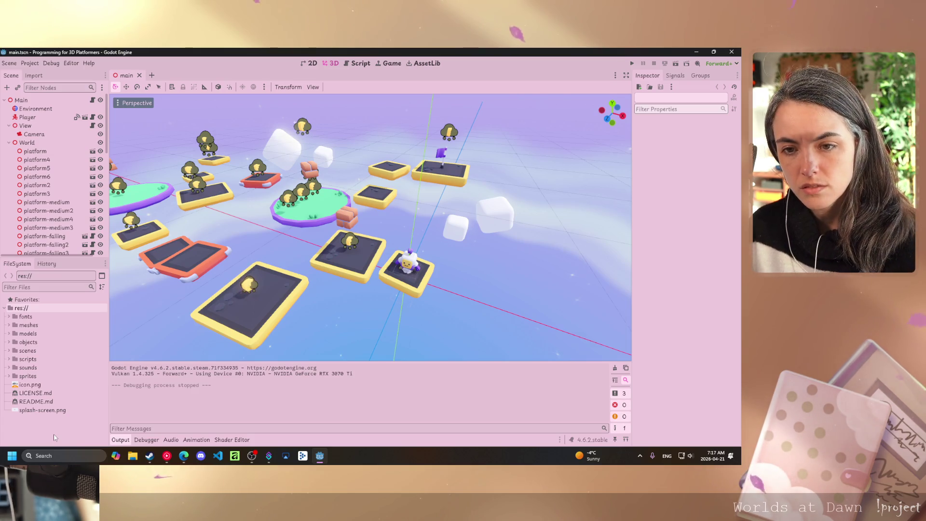
- Create a 'new features' folder at the project root (res://)
{"action": "left_click", "coordinate": [9, 351]}
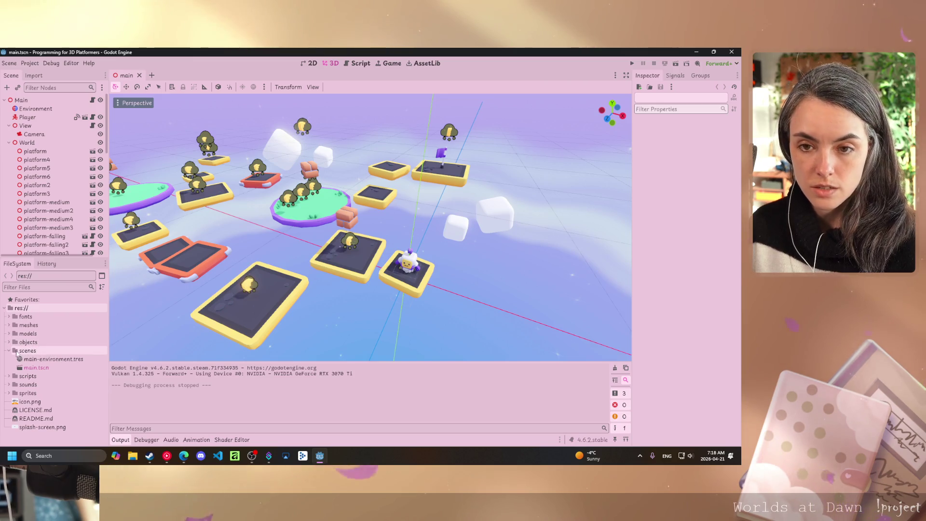
{"action": "left_click", "coordinate": [9, 351]}
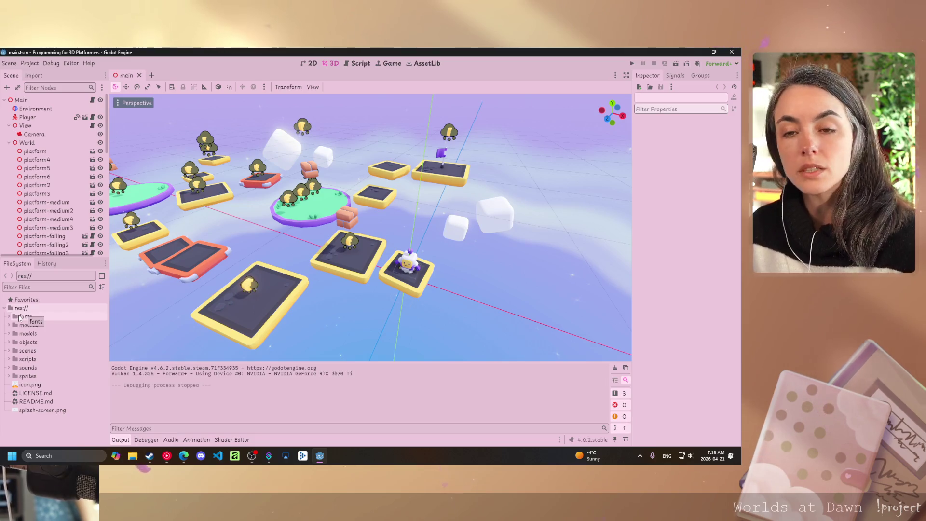
{"action": "right_click", "coordinate": [29, 311]}
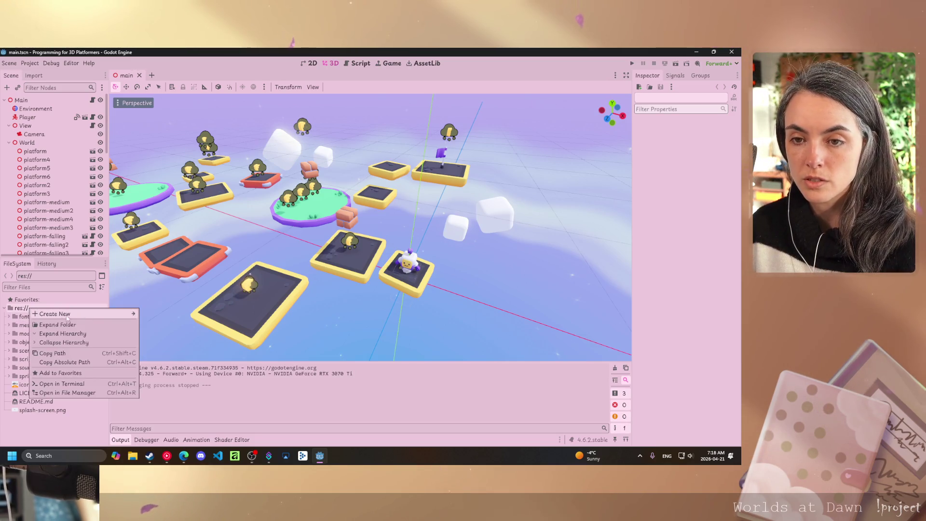
{"action": "mouse_move", "coordinate": [91, 315]}
{"action": "left_click", "coordinate": [155, 314]}
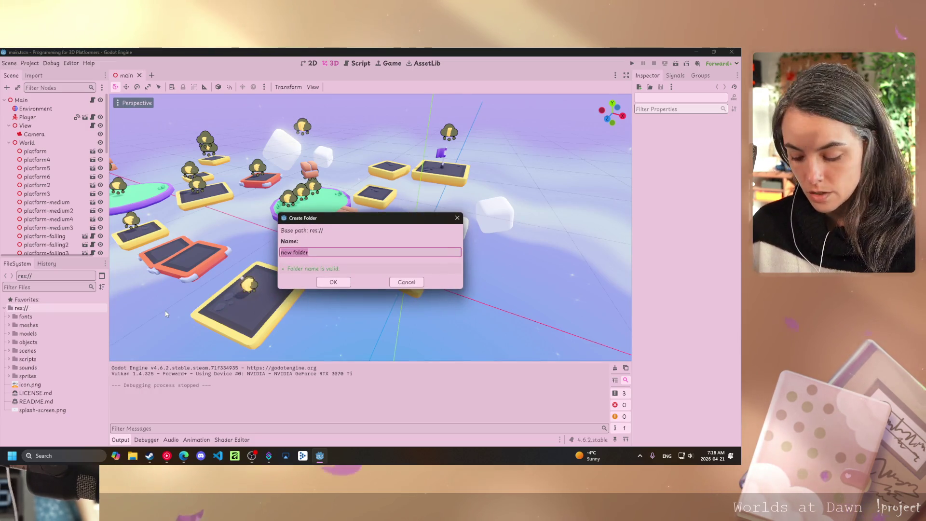
{"action": "type", "text": "new"}
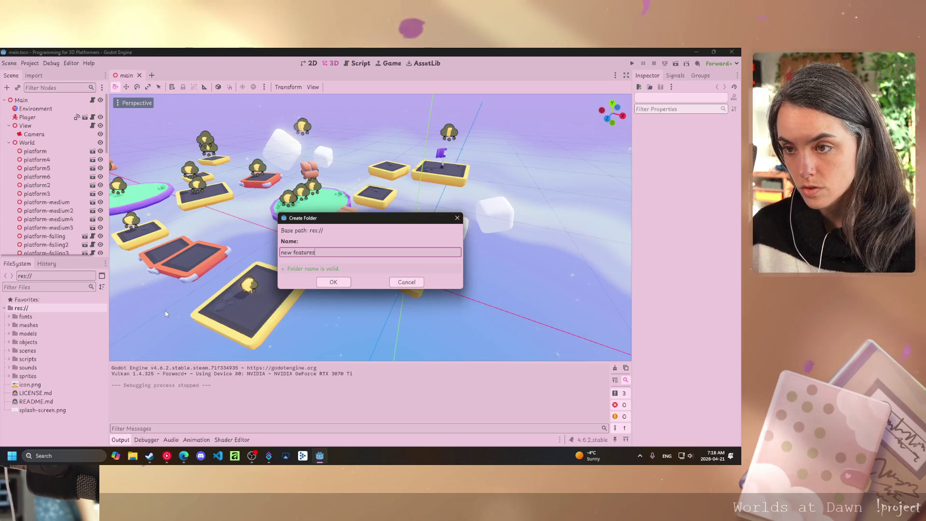
{"action": "key", "text": "Return"}
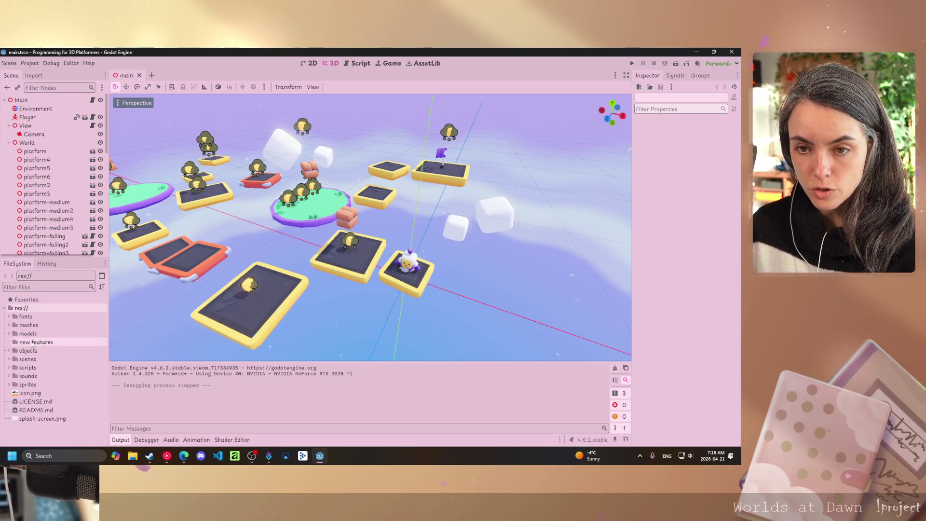
- Add 'scene' and 'objects' subfolders inside new features
{"action": "right_click", "coordinate": [32, 342]}
{"action": "left_click", "coordinate": [157, 318]}
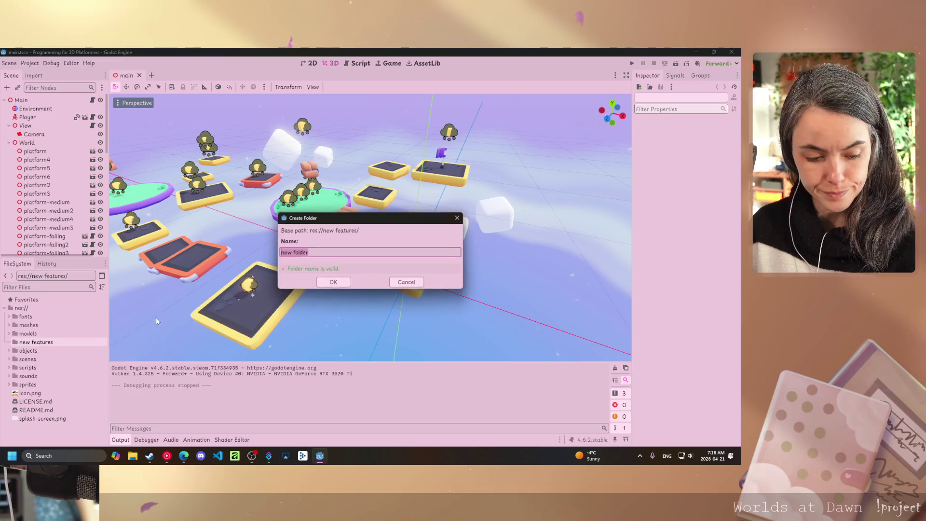
{"action": "type", "text": "scene"}
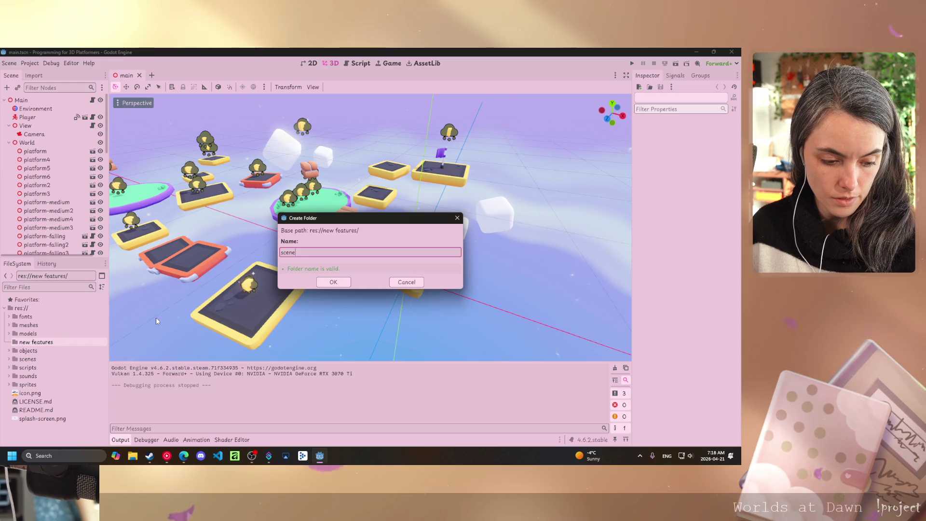
{"action": "key", "text": "Return"}
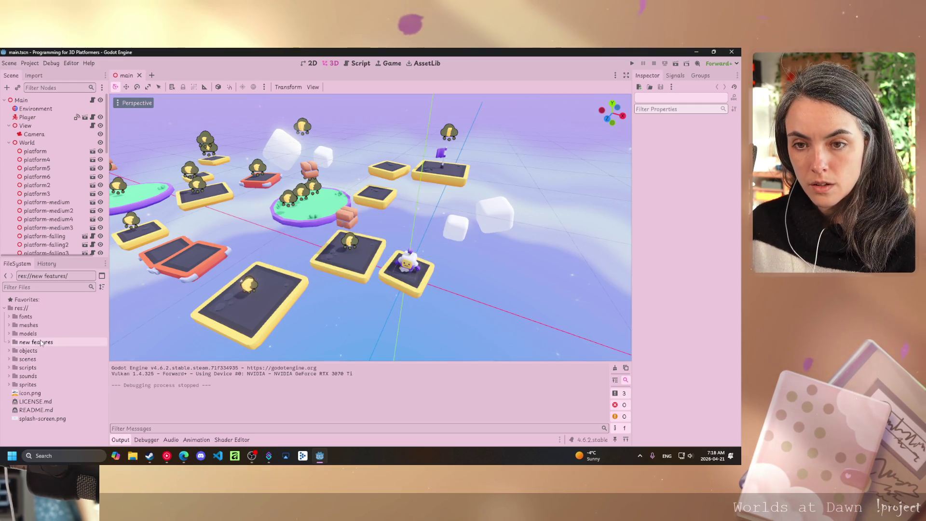
{"action": "right_click", "coordinate": [41, 313]}
{"action": "mouse_move", "coordinate": [121, 317]}
{"action": "left_click", "coordinate": [171, 317]}
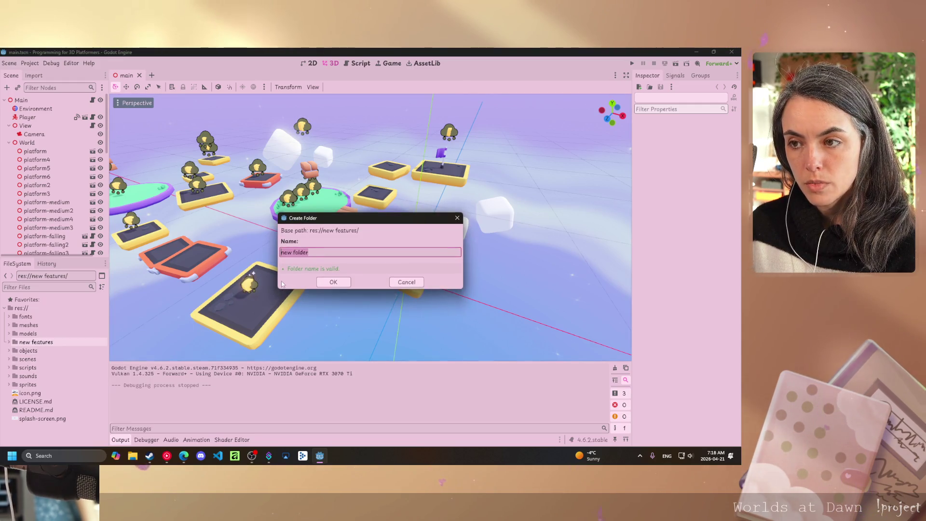
{"action": "type", "text": "object"}
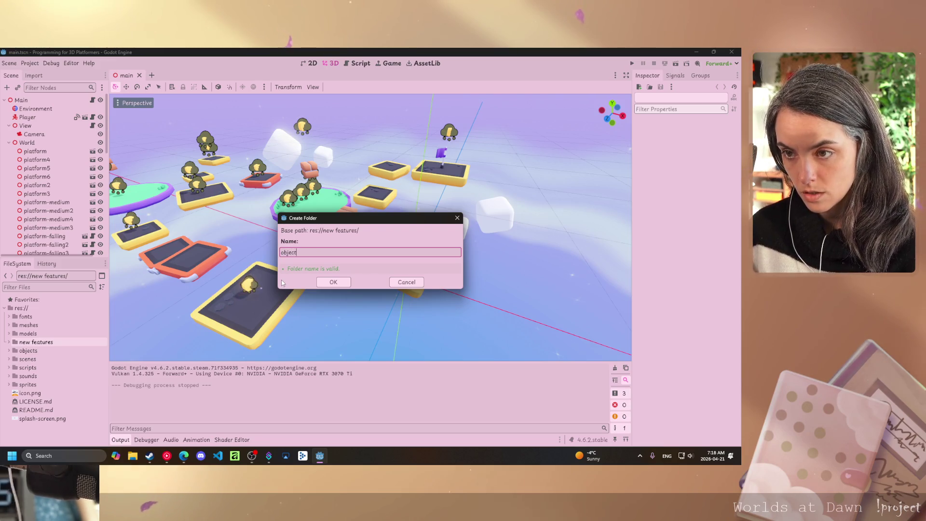
{"action": "key", "text": "Escape"}
{"action": "left_click", "coordinate": [9, 342]}
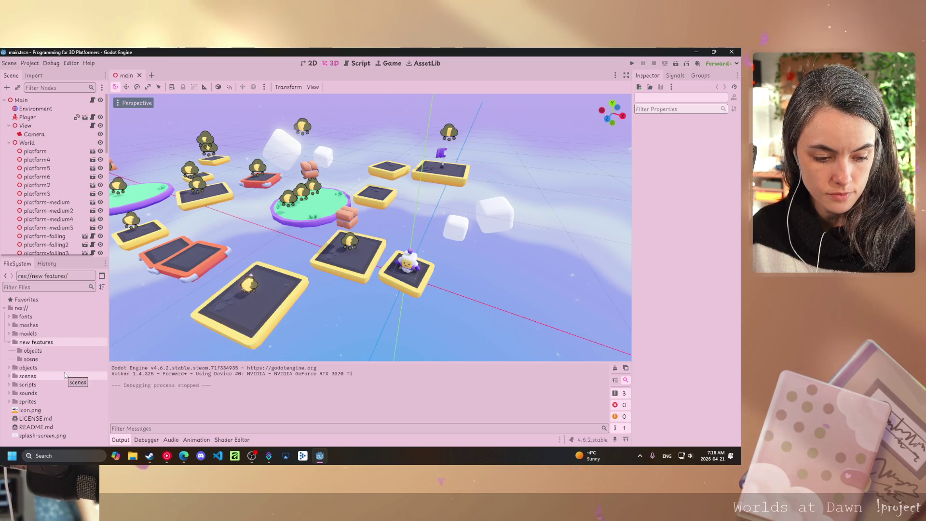
- Add a 'scripts' subfolder inside new features
{"action": "right_click", "coordinate": [48, 342]}
{"action": "mouse_move", "coordinate": [121, 319]}
{"action": "left_click", "coordinate": [174, 318]}
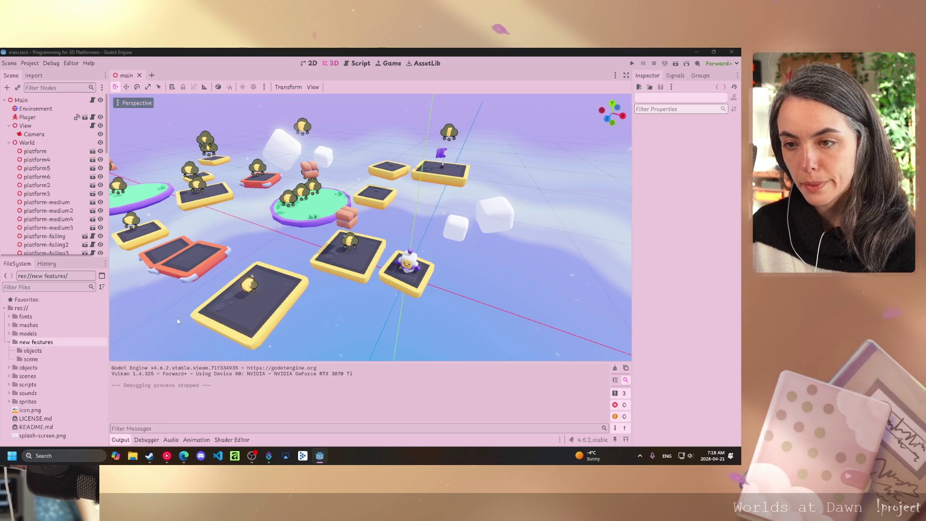
{"action": "type", "text": "scripts"}
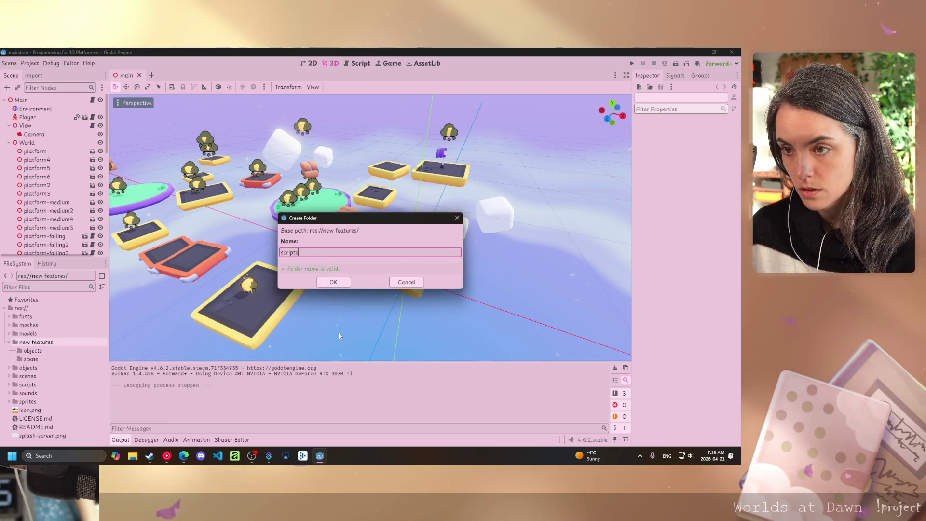
{"action": "key", "text": "Return"}
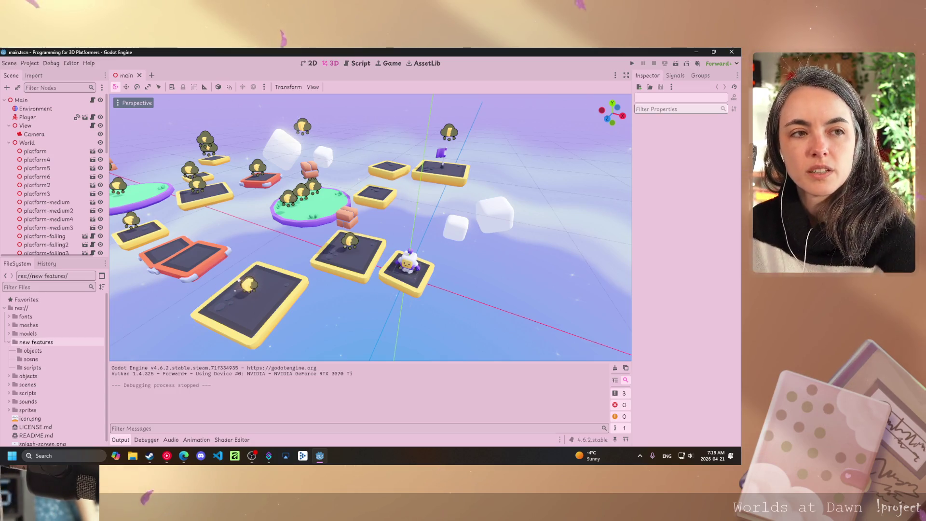
{"action": "key", "text": "alt+Tab"}
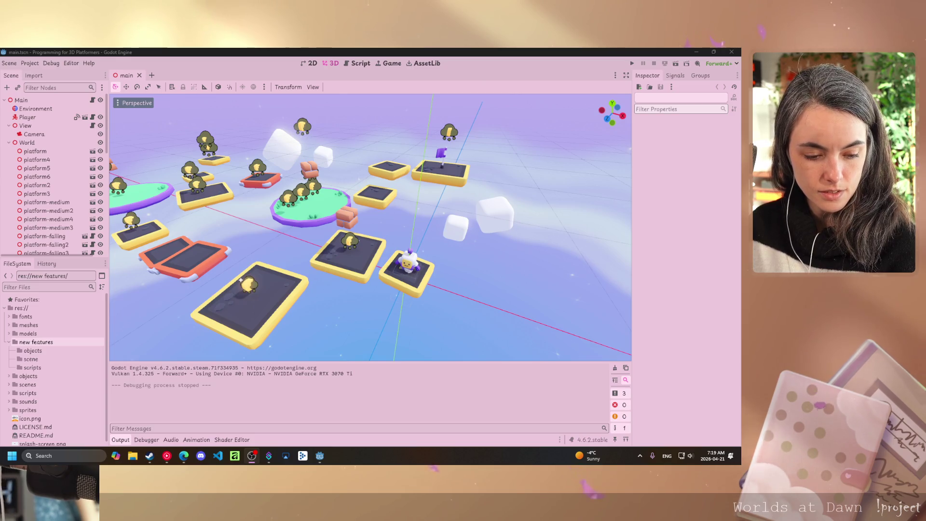
- Create a 3D Scene named MainGame in the new features/scene folder
{"action": "left_click", "coordinate": [34, 359]}
{"action": "right_click", "coordinate": [35, 360]}
{"action": "mouse_move", "coordinate": [111, 321]}
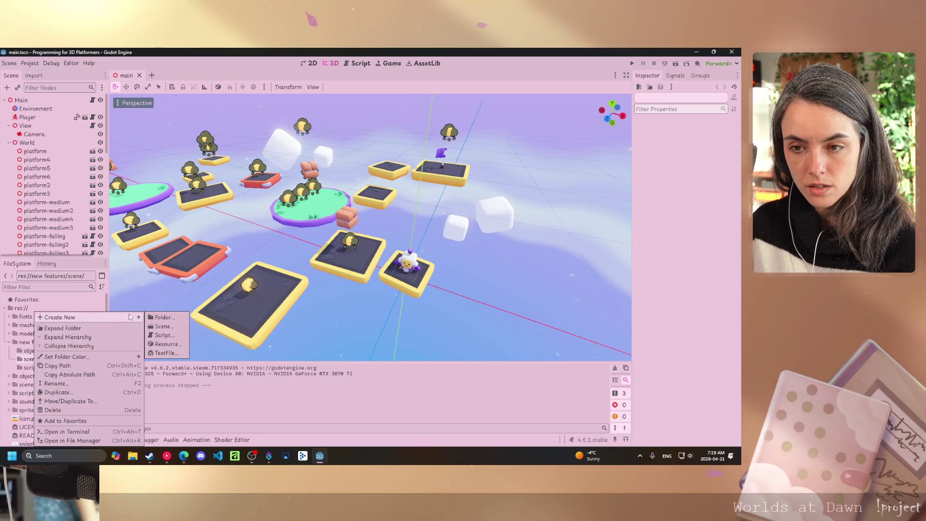
{"action": "left_click", "coordinate": [164, 326]}
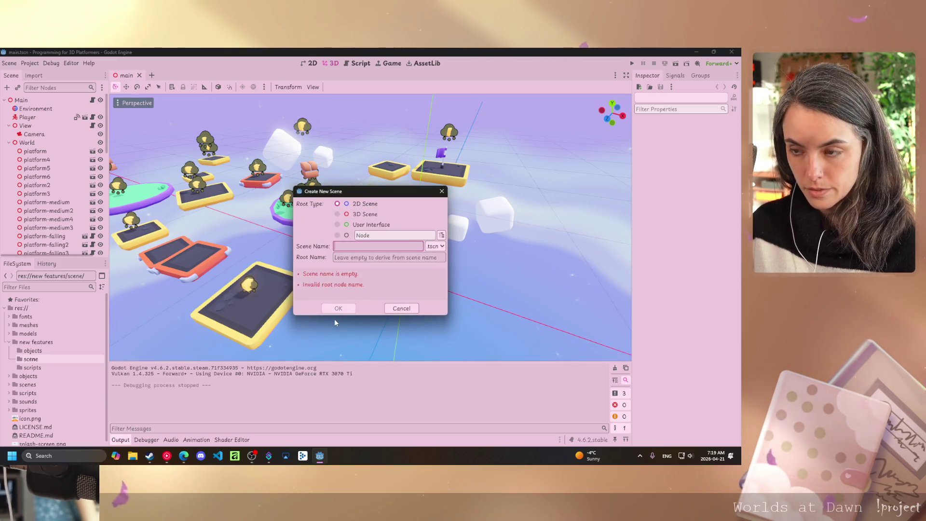
{"action": "type", "text": "Ma"}
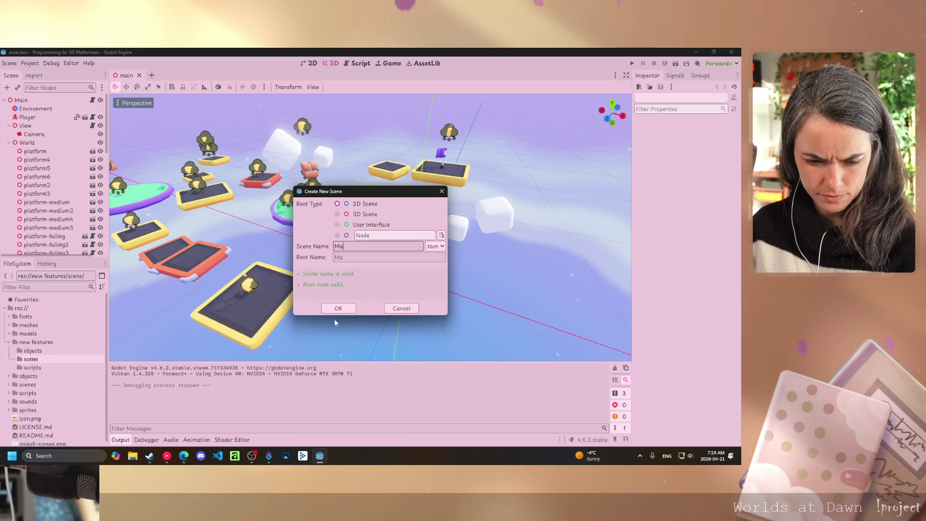
{"action": "left_click", "coordinate": [338, 213]}
{"action": "left_click", "coordinate": [353, 246]}
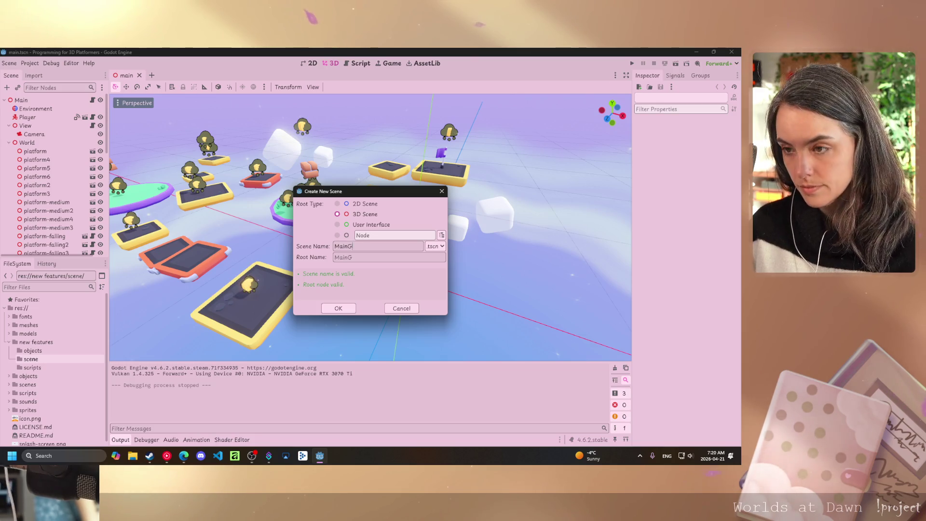
{"action": "type", "text": "ame"}
{"action": "key", "text": "Return"}
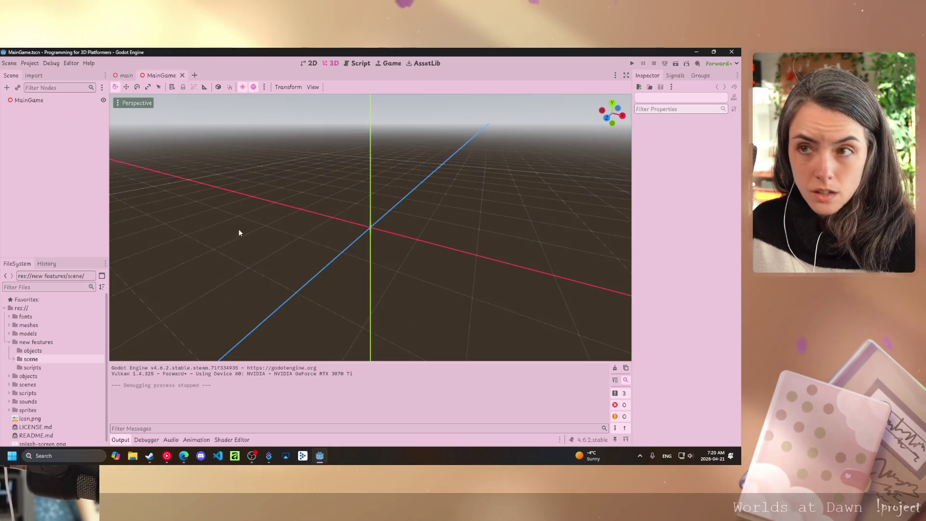
- Close the old main scene tab and expand the models folder to browse its files
{"action": "left_click", "coordinate": [124, 75]}
{"action": "left_click", "coordinate": [140, 75]}
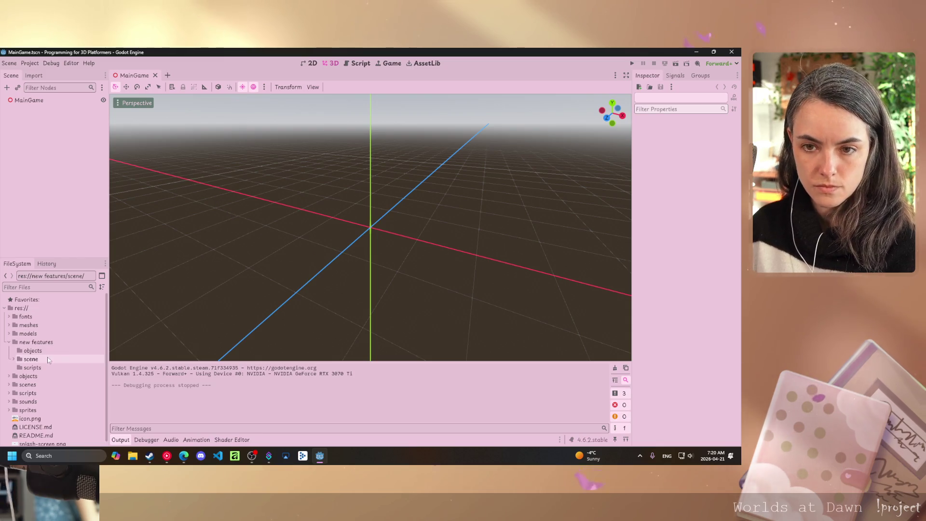
{"action": "left_click", "coordinate": [9, 334]}
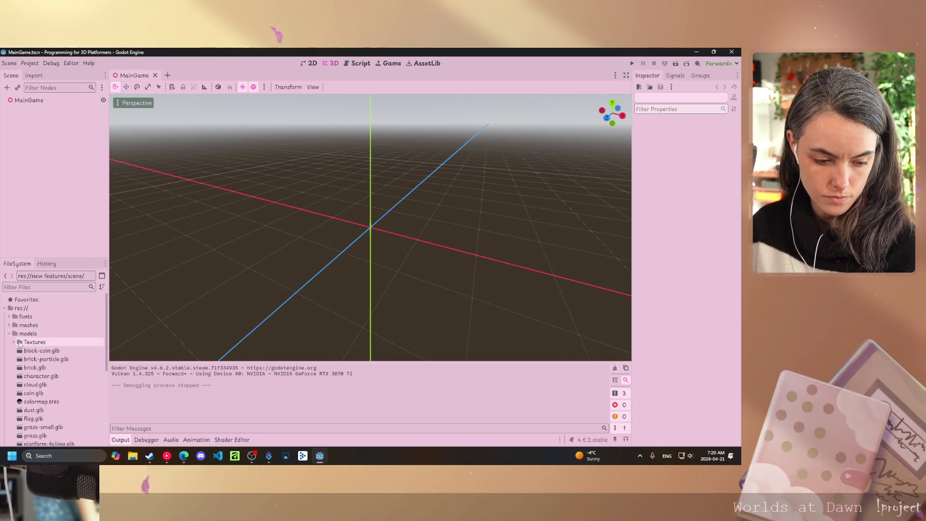
{"action": "scroll", "coordinate": [72, 376], "scroll_direction": "down", "scroll_amount": 5}
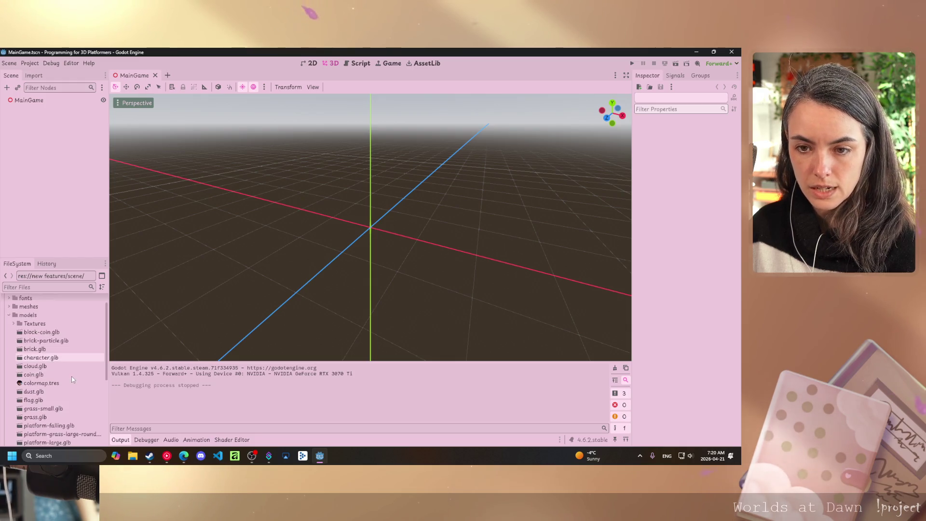
- Add the platform-large model to MainGame at Position x 0, z 0
{"action": "mouse_move", "coordinate": [47, 368]}
{"action": "left_mouse_down"}
{"action": "mouse_move", "coordinate": [248, 286]}
{"action": "mouse_move", "coordinate": [348, 209]}
{"action": "mouse_move", "coordinate": [354, 221]}
{"action": "mouse_move", "coordinate": [361, 215]}
{"action": "left_mouse_up"}
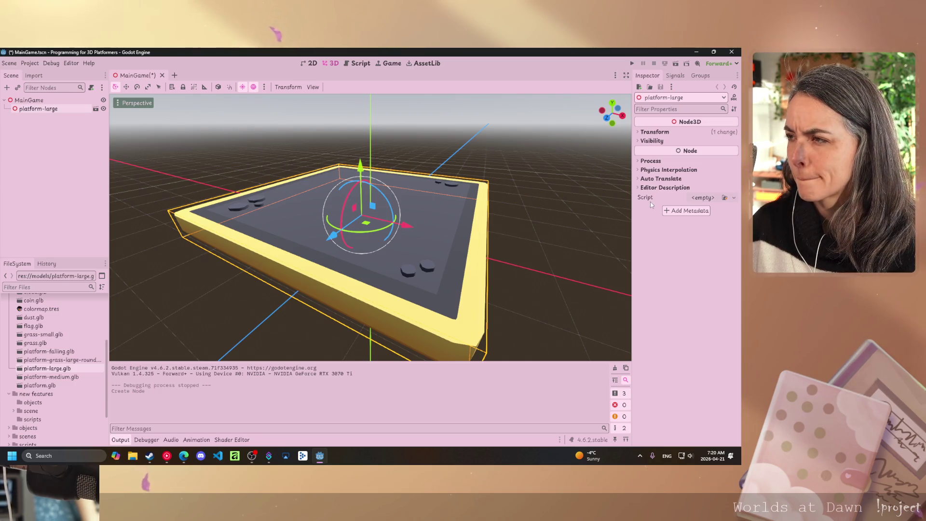
{"action": "left_click", "coordinate": [637, 132]}
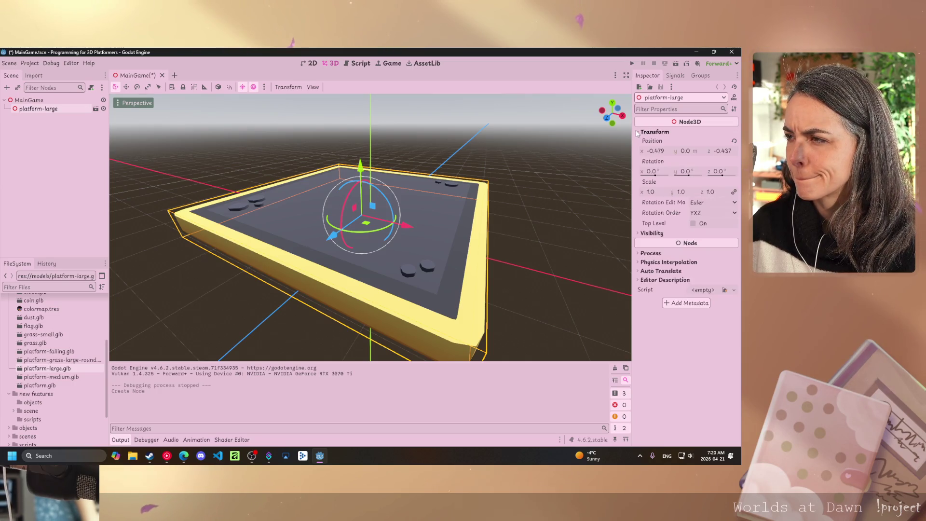
{"action": "left_click", "coordinate": [655, 151]}
{"action": "type", "text": "0"}
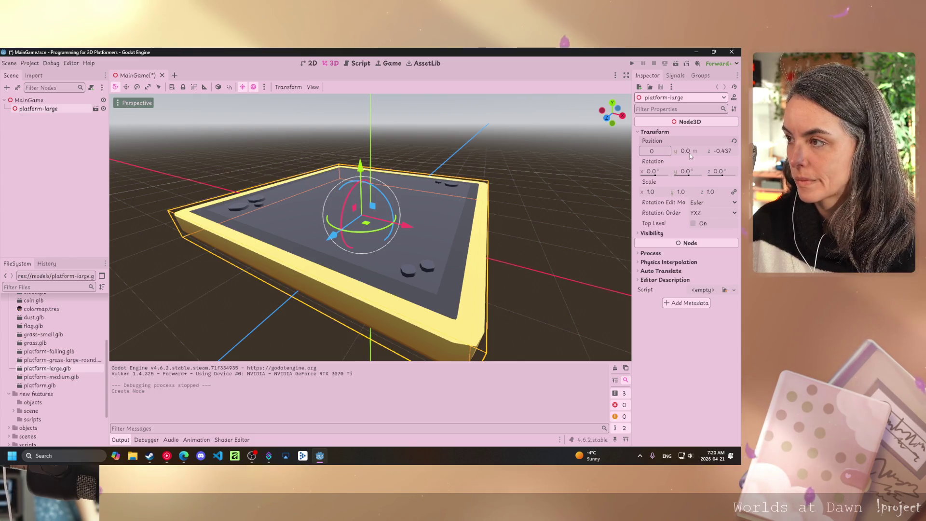
{"action": "key", "text": "Return"}
{"action": "left_click", "coordinate": [724, 151]}
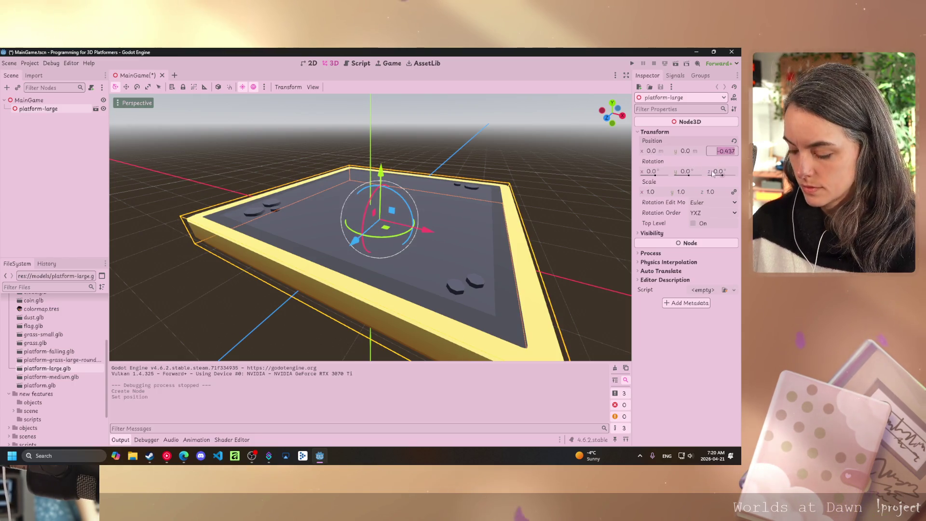
{"action": "type", "text": "0"}
{"action": "key", "text": "Return"}
- Deselect the platform and save the MainGame scene with Ctrl+S
{"action": "scroll", "coordinate": [485, 257], "scroll_direction": "down", "scroll_amount": 3}
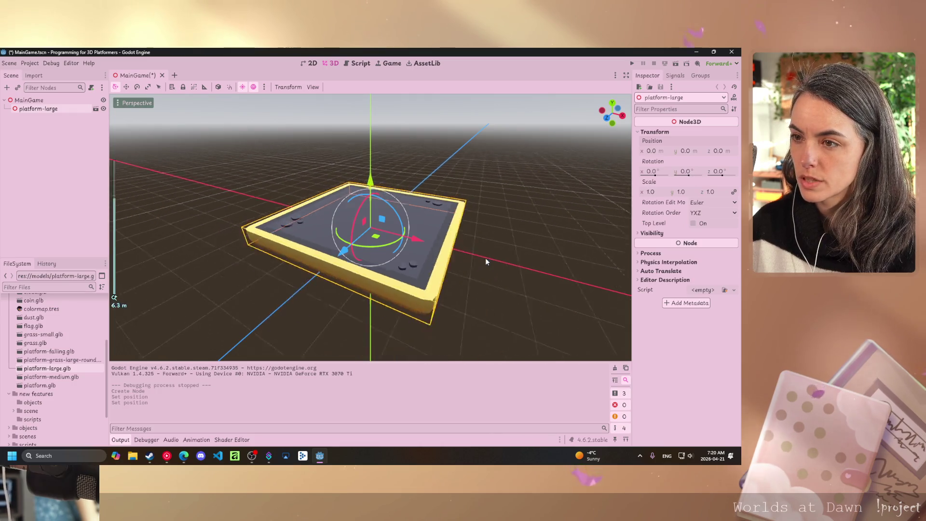
{"action": "scroll", "coordinate": [374, 251], "scroll_direction": "up", "scroll_amount": 3}
{"action": "mouse_move", "coordinate": [373, 250]}
{"action": "left_mouse_down"}
{"action": "mouse_move", "coordinate": [399, 244]}
{"action": "mouse_move", "coordinate": [471, 265]}
{"action": "left_mouse_up"}
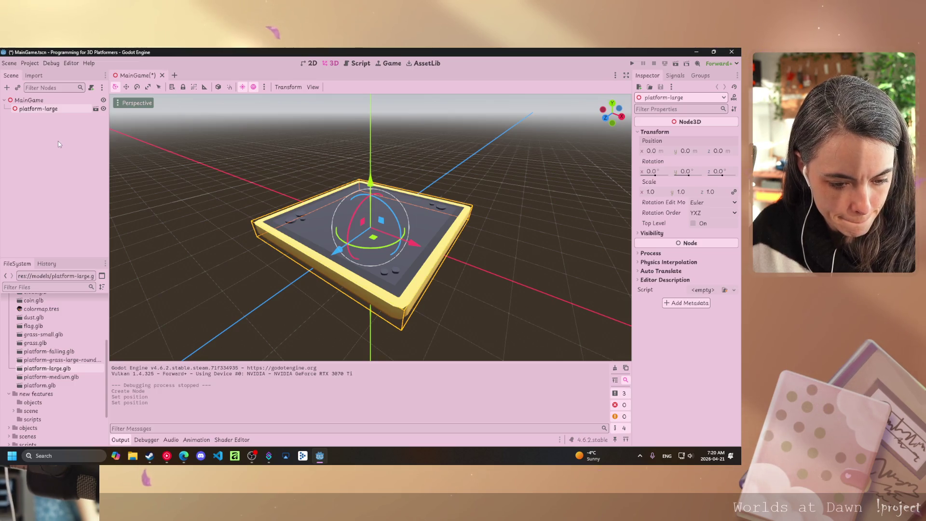
{"action": "left_click", "coordinate": [422, 174]}
{"action": "key", "text": "ctrl+s"}
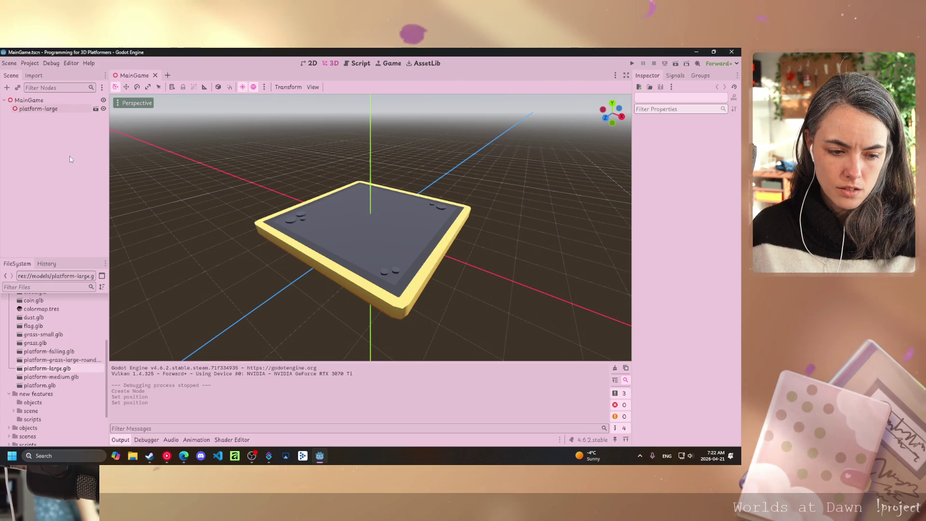
{"action": "left_click", "coordinate": [96, 109]}
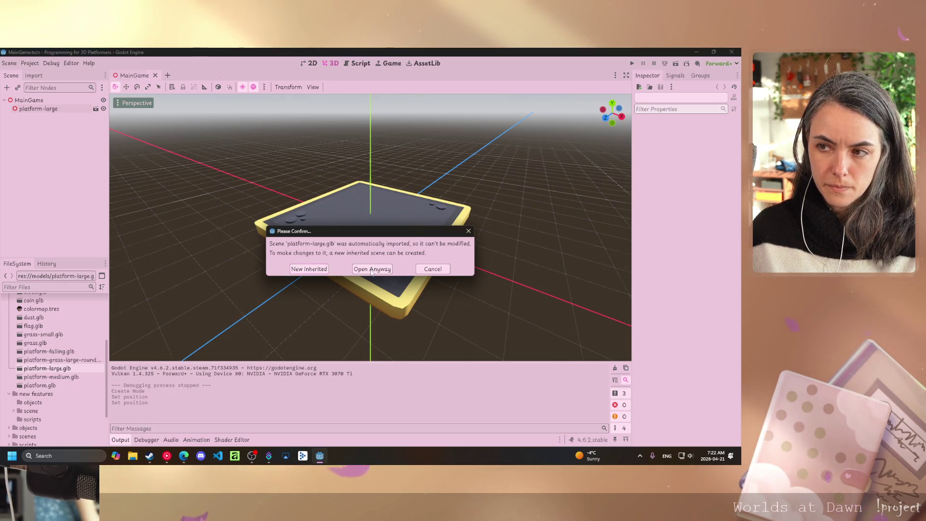
- Open platform-large.glb anyway and select its platform-large2 mesh node
{"action": "left_click", "coordinate": [372, 269]}
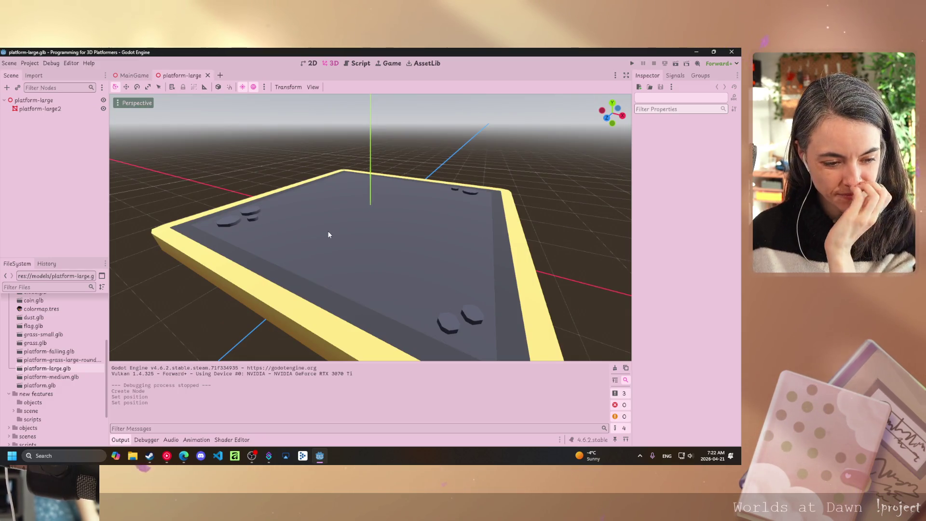
{"action": "left_click", "coordinate": [40, 109]}
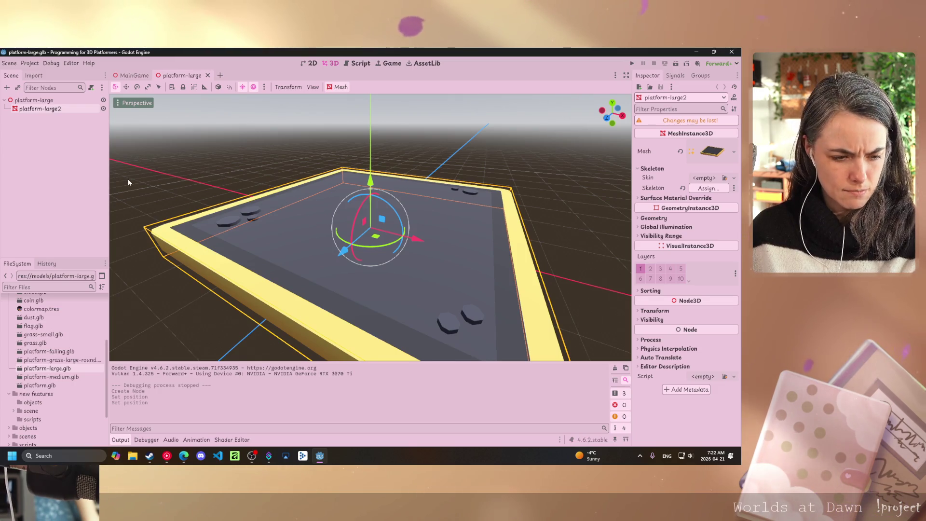
{"action": "right_click", "coordinate": [52, 110]}
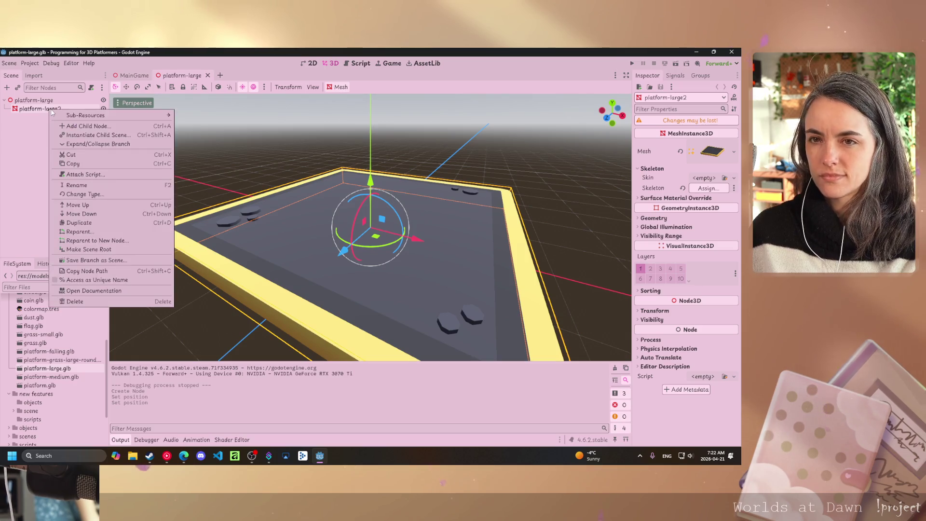
- Save the platform-large2 branch as a new scene, moving up to the project root
{"action": "mouse_move", "coordinate": [122, 117]}
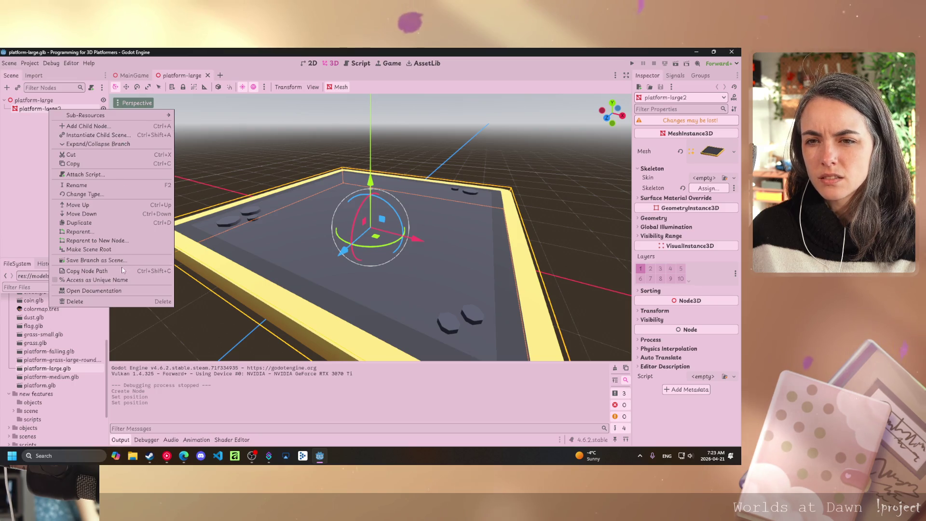
{"action": "left_click", "coordinate": [94, 260]}
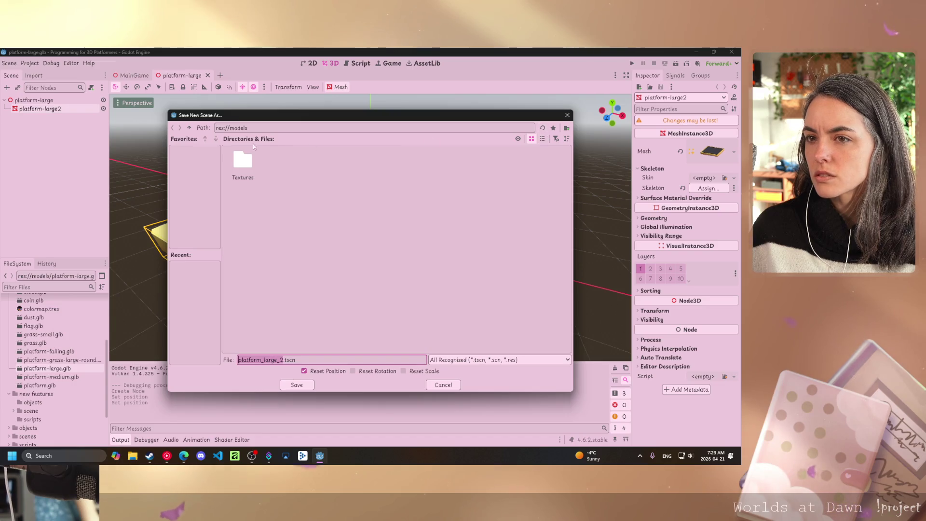
{"action": "left_click", "coordinate": [189, 128]}
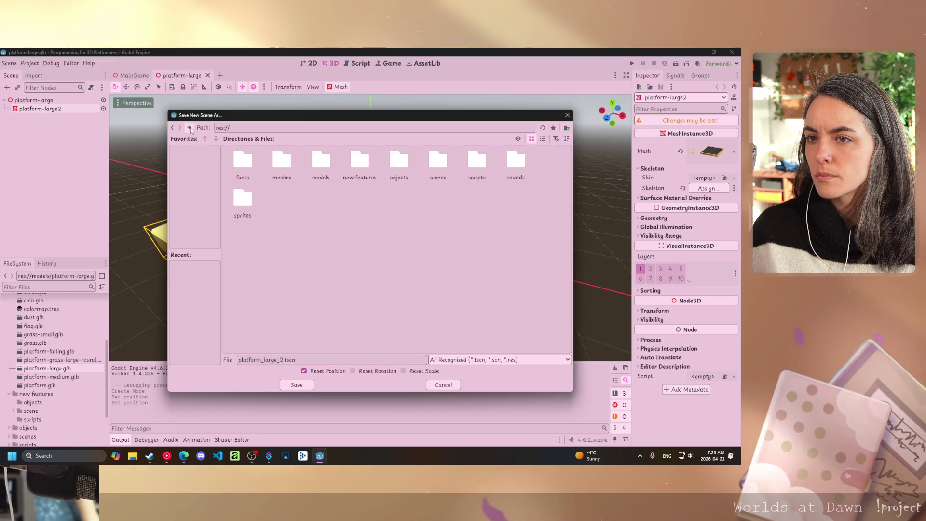
- Enter the new features folder in the save dialog, then switch to the photo viewer
{"action": "double_click", "coordinate": [359, 163]}
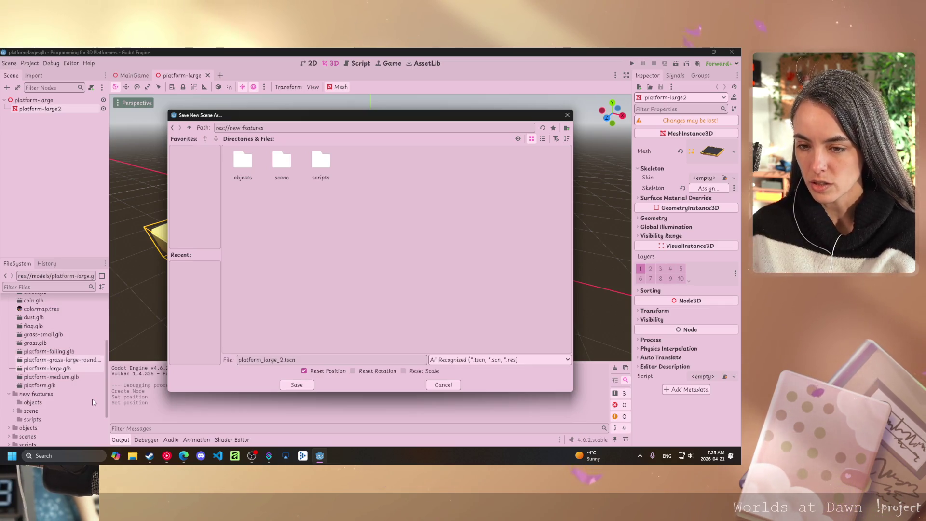
{"action": "left_click", "coordinate": [132, 458]}
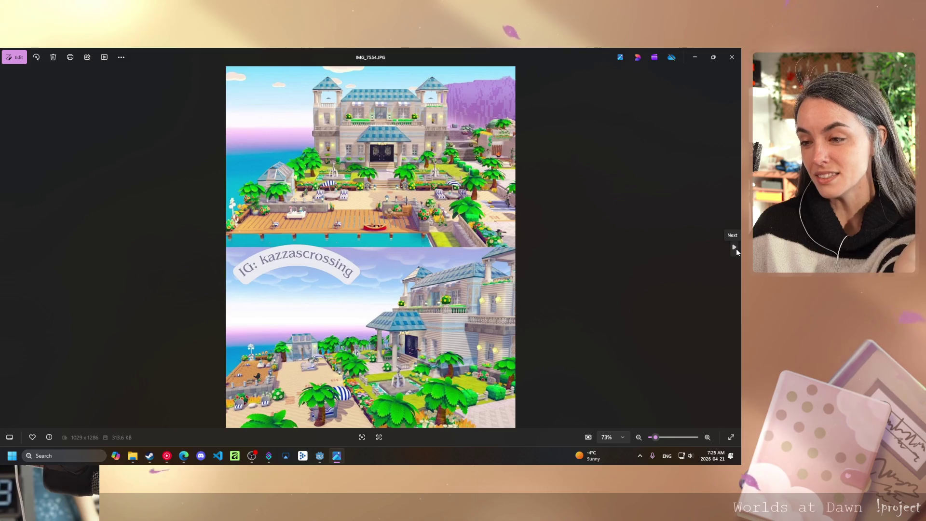
- Page through the build screenshots from IMG_7553 to IMG_7546
{"action": "left_click", "coordinate": [734, 247]}
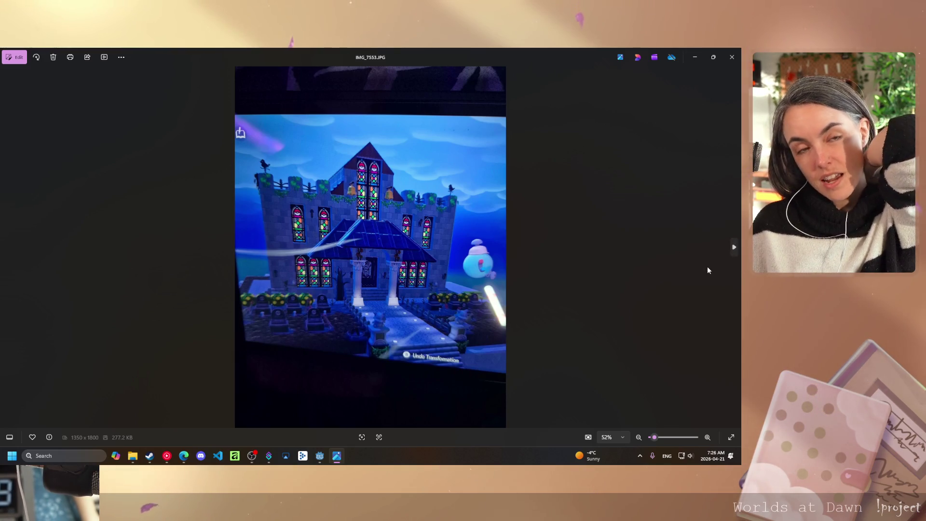
{"action": "left_click", "coordinate": [734, 248]}
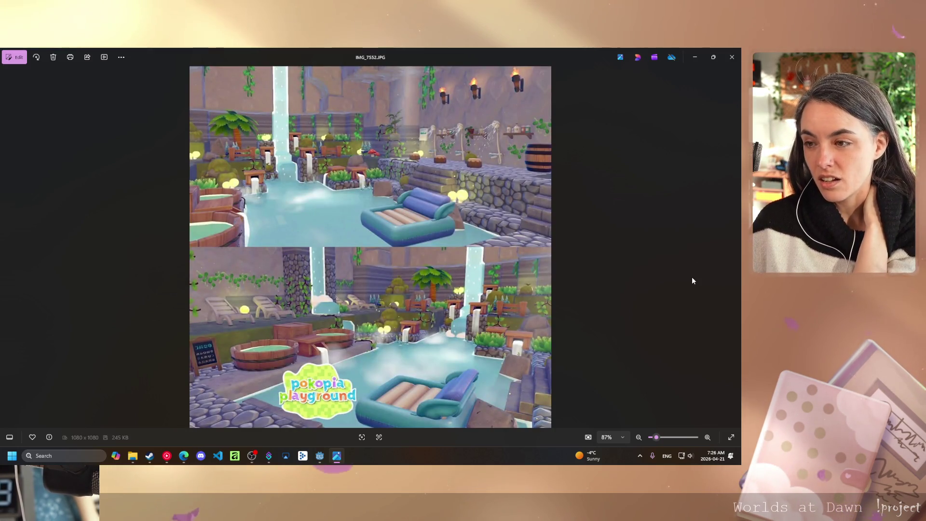
{"action": "left_click", "coordinate": [732, 249]}
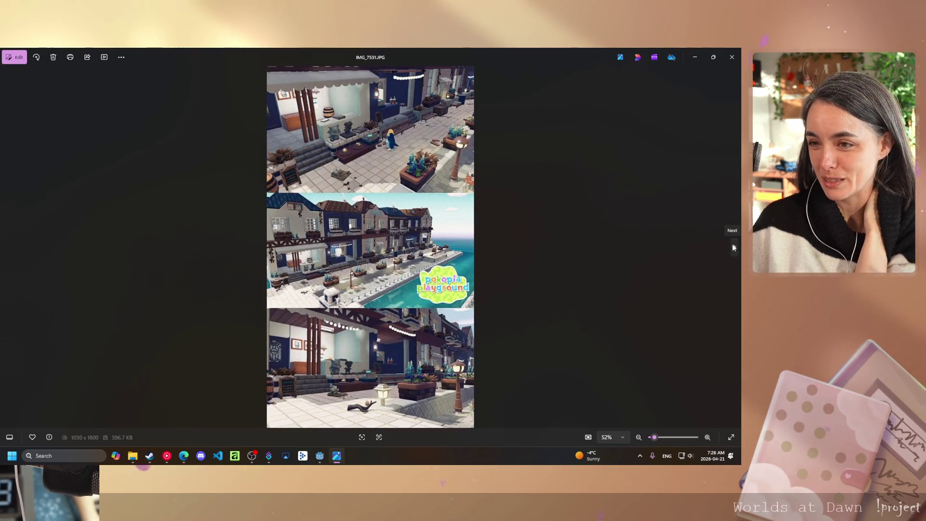
{"action": "left_click", "coordinate": [733, 248]}
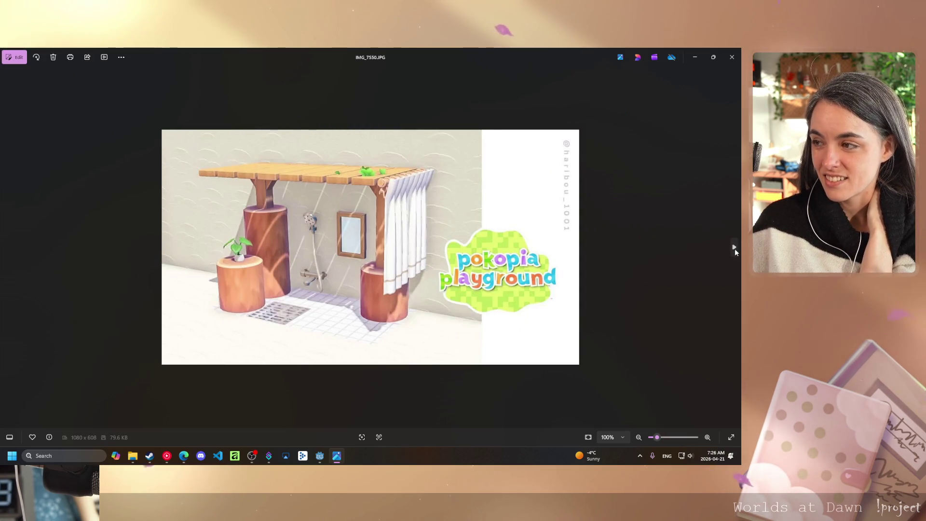
{"action": "left_click", "coordinate": [734, 248]}
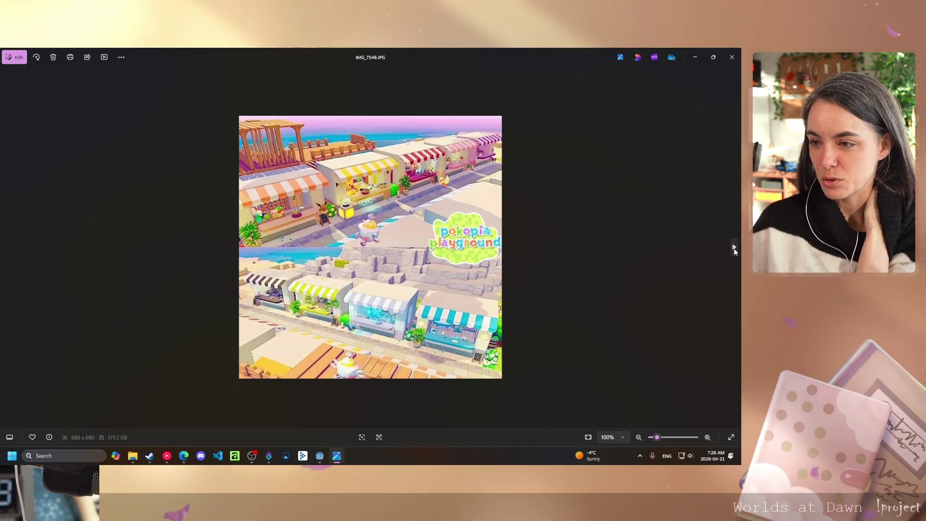
{"action": "left_click", "coordinate": [733, 248]}
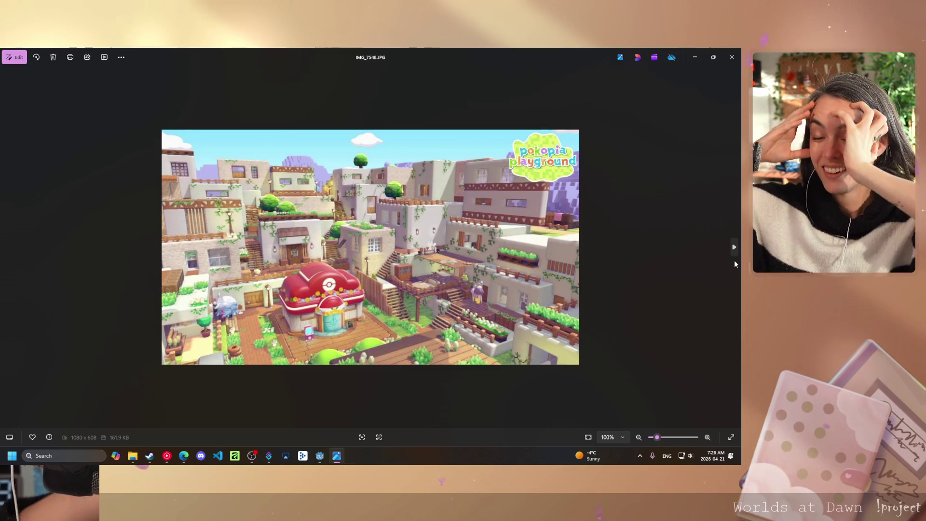
{"action": "left_click", "coordinate": [734, 247]}
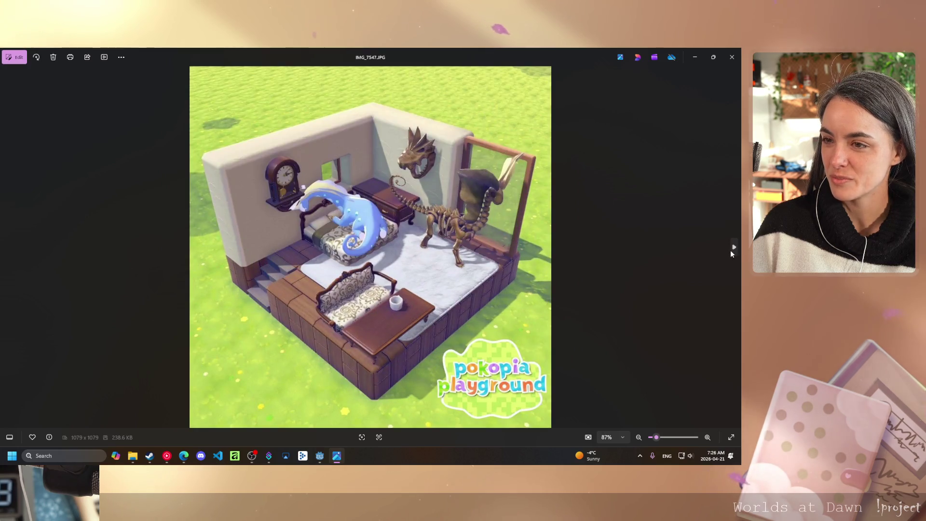
{"action": "left_click", "coordinate": [731, 246]}
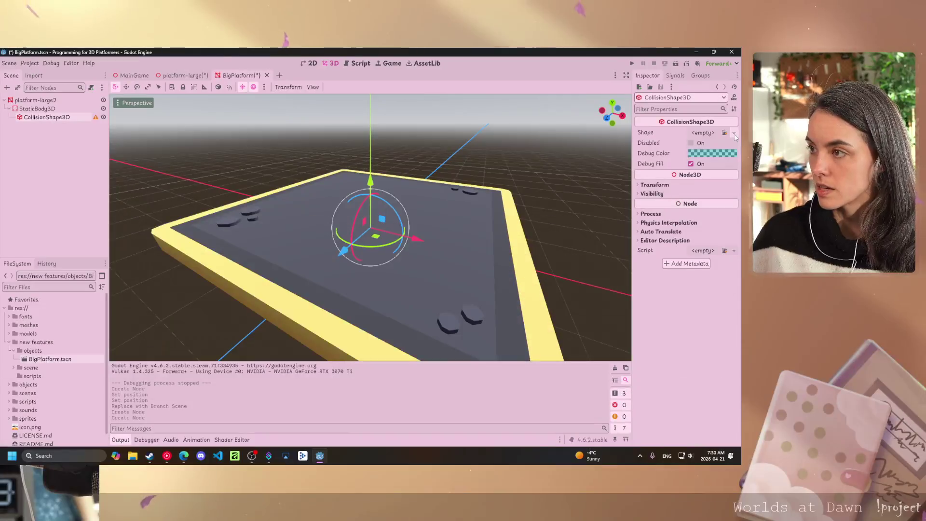
{"action": "left_click", "coordinate": [734, 134]}
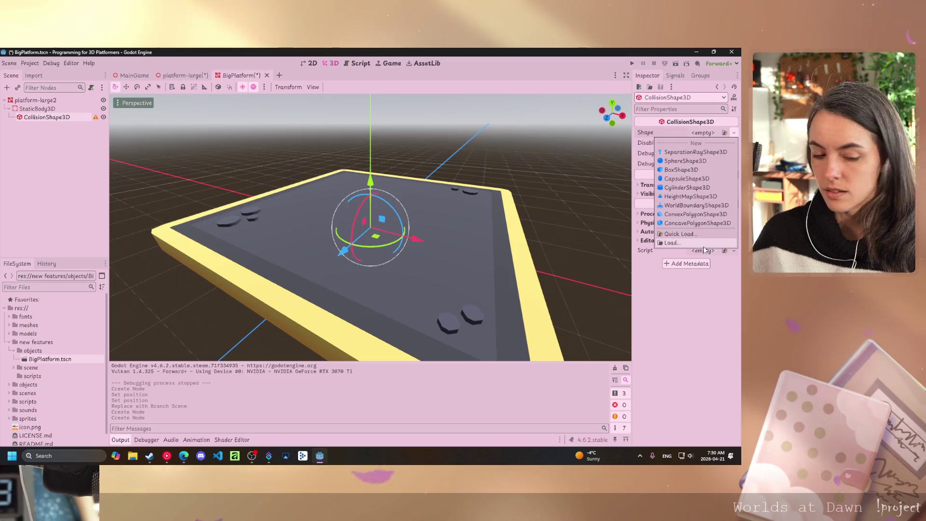
- Assign a BoxShape3D to the CollisionShape3D and view the platform from the front
{"action": "left_click", "coordinate": [681, 169]}
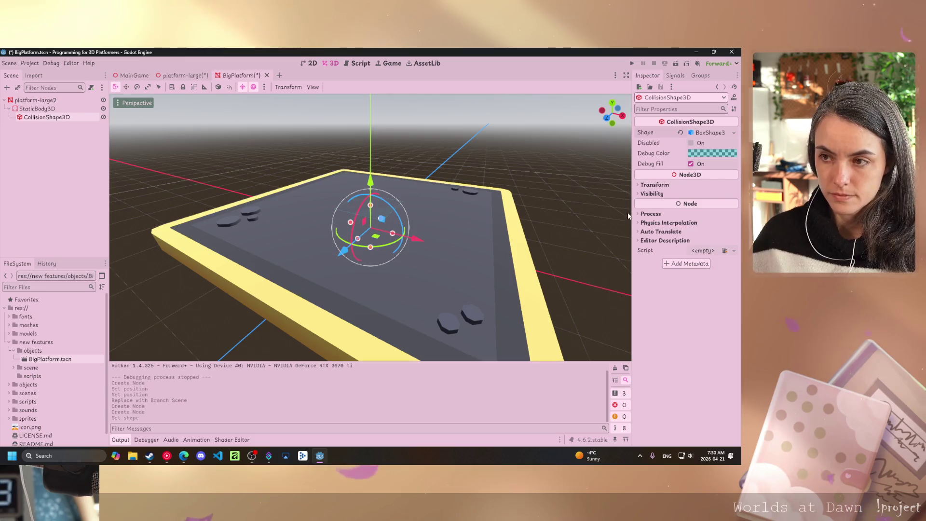
{"action": "key", "text": "KP_1"}
- In front view, size the collision box to the platform's width of about 5 and thickness of 0.5
{"action": "mouse_move", "coordinate": [464, 210]}
{"action": "left_mouse_down"}
{"action": "mouse_move", "coordinate": [463, 236]}
{"action": "mouse_move", "coordinate": [441, 250]}
{"action": "mouse_move", "coordinate": [476, 225]}
{"action": "left_mouse_up"}
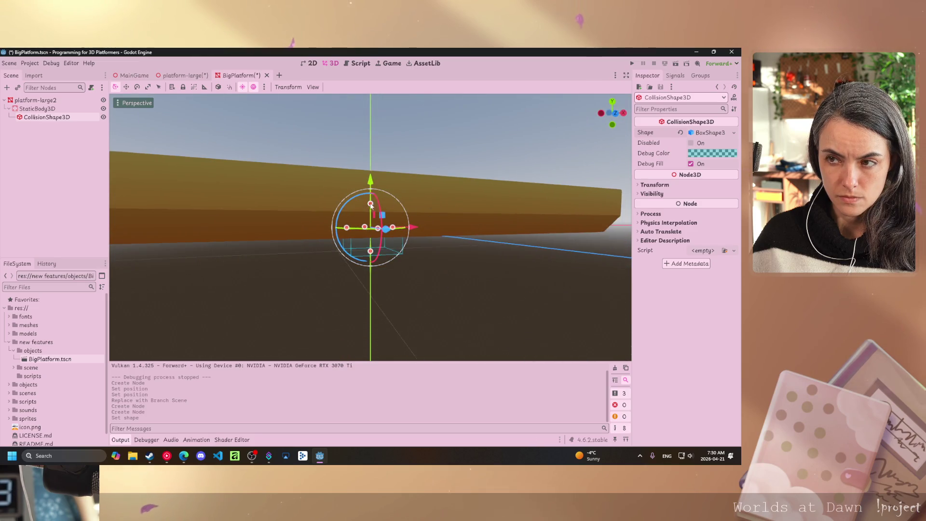
{"action": "mouse_move", "coordinate": [453, 265]}
{"action": "left_mouse_down"}
{"action": "mouse_move", "coordinate": [441, 259]}
{"action": "mouse_move", "coordinate": [416, 268]}
{"action": "mouse_move", "coordinate": [421, 296]}
{"action": "mouse_move", "coordinate": [427, 277]}
{"action": "left_mouse_up"}
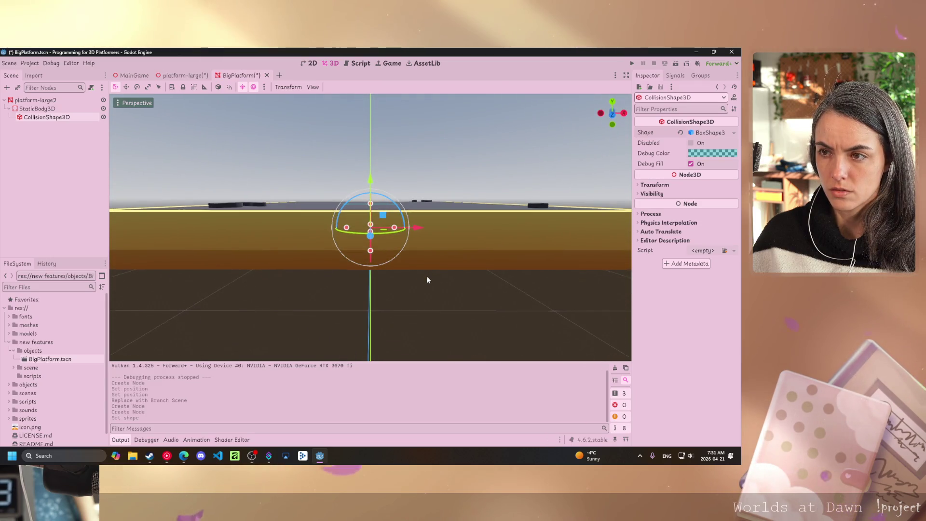
{"action": "left_click_drag", "start_coordinate": [373, 204], "coordinate": [372, 207]}
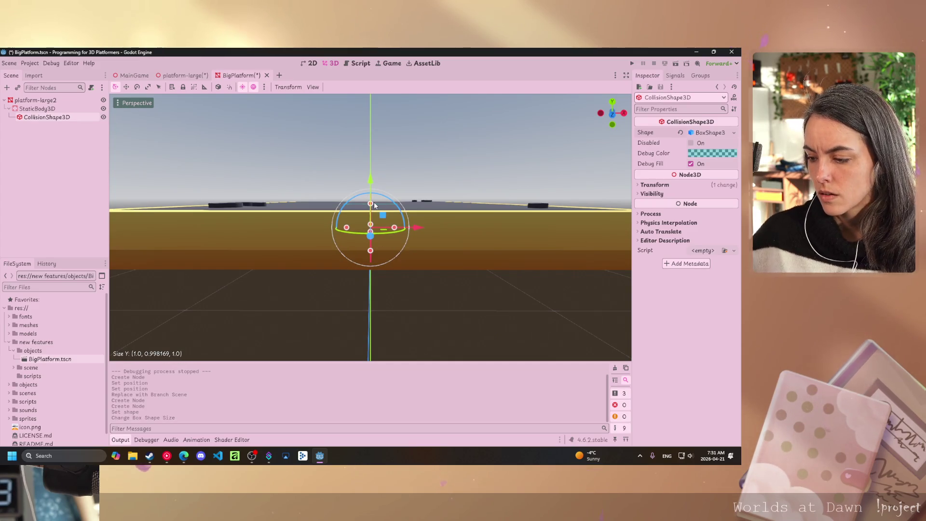
{"action": "key", "text": "KP_1"}
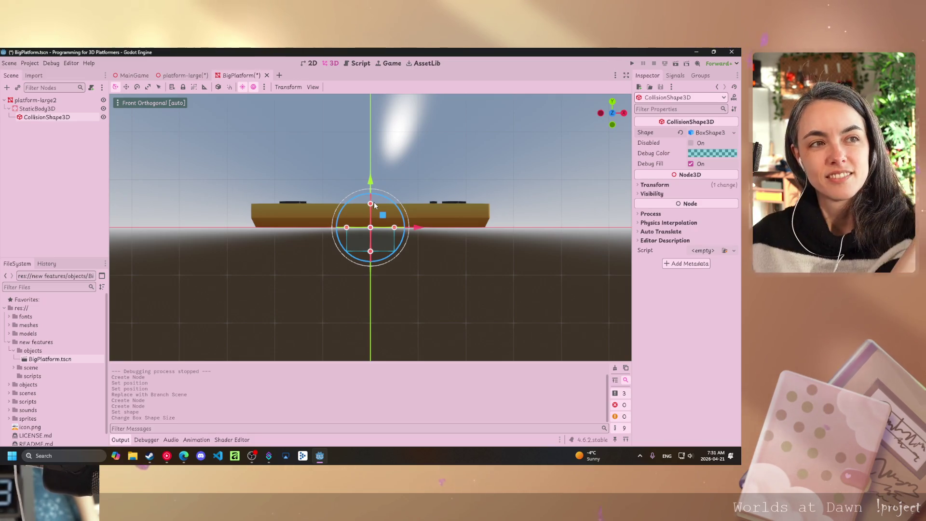
{"action": "left_click_drag", "start_coordinate": [394, 227], "coordinate": [490, 230]}
{"action": "left_click_drag", "start_coordinate": [346, 230], "coordinate": [252, 227]}
{"action": "left_click_drag", "start_coordinate": [371, 251], "coordinate": [373, 231]}
- In side view, extend the collision box depth to about 5, then return to perspective
{"action": "mouse_move", "coordinate": [435, 272]}
{"action": "left_mouse_down"}
{"action": "mouse_move", "coordinate": [378, 318]}
{"action": "mouse_move", "coordinate": [370, 271]}
{"action": "mouse_move", "coordinate": [415, 273]}
{"action": "left_mouse_up"}
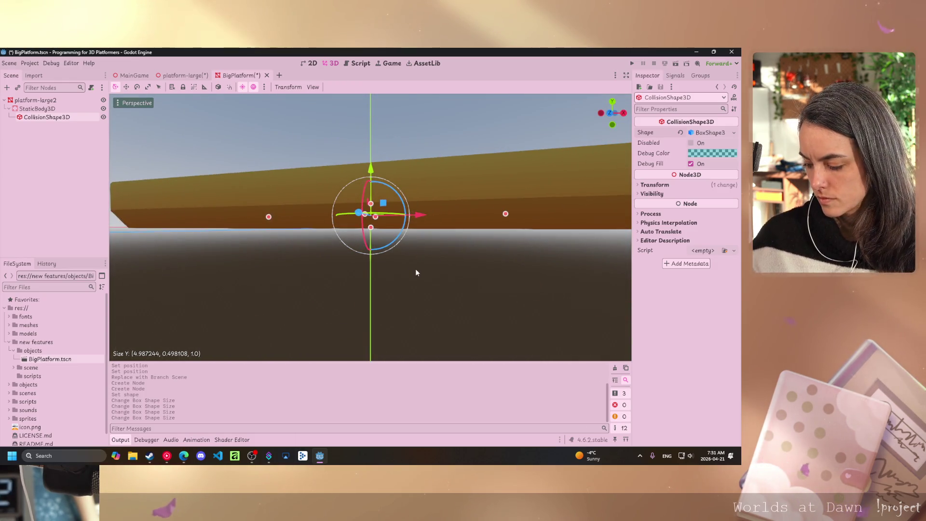
{"action": "key", "text": "KP_3"}
{"action": "left_click_drag", "start_coordinate": [395, 219], "coordinate": [491, 221]}
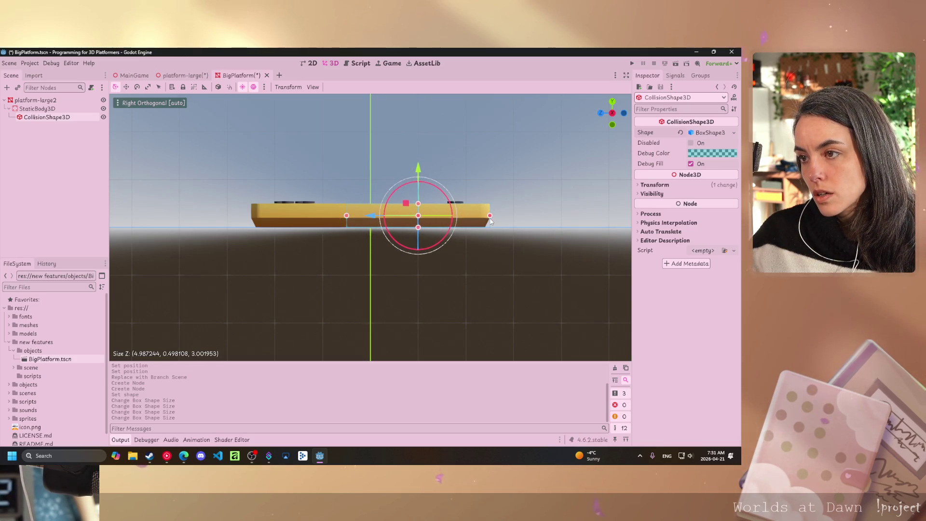
{"action": "left_click_drag", "start_coordinate": [347, 217], "coordinate": [253, 218]}
{"action": "left_click_drag", "start_coordinate": [412, 247], "coordinate": [501, 312]}
{"action": "scroll", "coordinate": [487, 297], "scroll_direction": "down", "scroll_amount": 5}
{"action": "mouse_move", "coordinate": [476, 281]}
{"action": "left_mouse_down"}
{"action": "mouse_move", "coordinate": [418, 264]}
{"action": "mouse_move", "coordinate": [429, 251]}
{"action": "mouse_move", "coordinate": [440, 275]}
{"action": "mouse_move", "coordinate": [430, 296]}
{"action": "mouse_move", "coordinate": [473, 277]}
{"action": "left_mouse_up"}
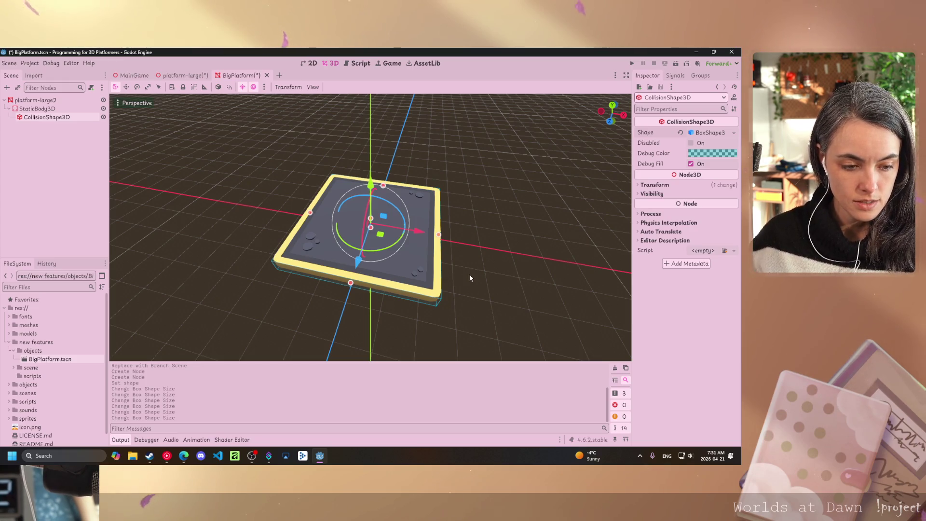
- Save the BigPlatform scene, then in MainGame begin deleting the platform-large node
{"action": "key", "text": "ctrl+s"}
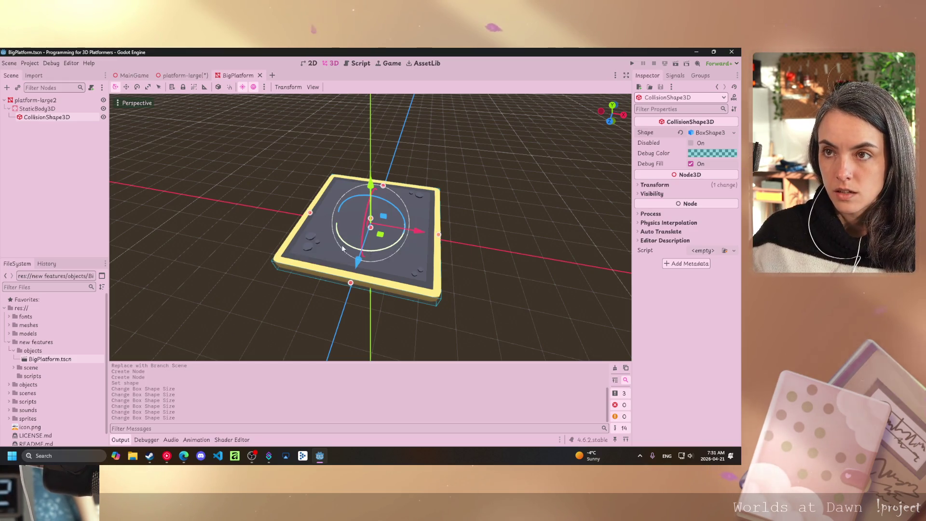
{"action": "left_click", "coordinate": [130, 76]}
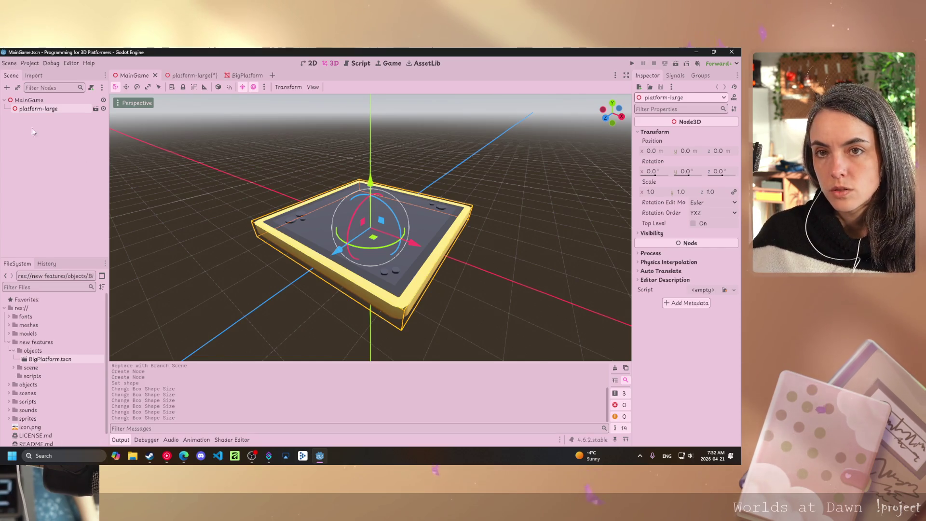
{"action": "key", "text": "Delete"}
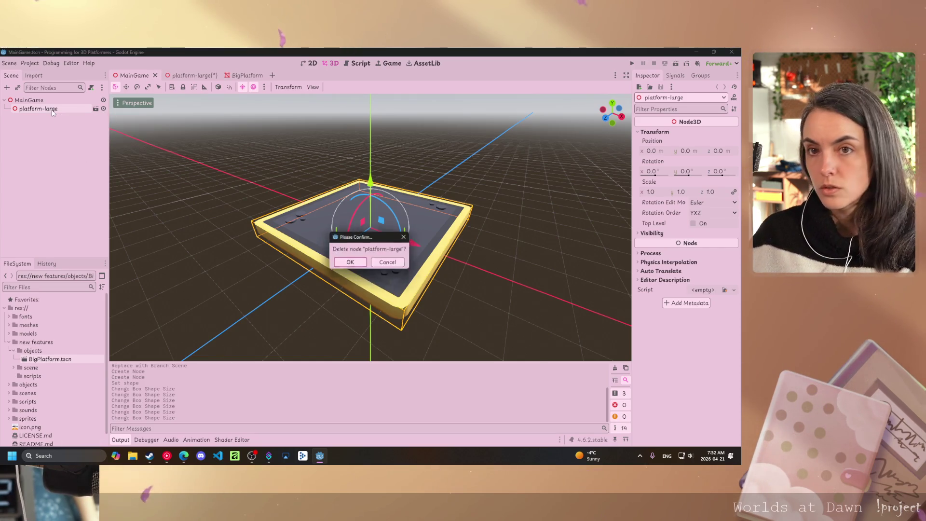
- Confirm deleting platform-large and drop a BigPlatform.tscn instance into the viewport as platform-large2
{"action": "left_click", "coordinate": [350, 263]}
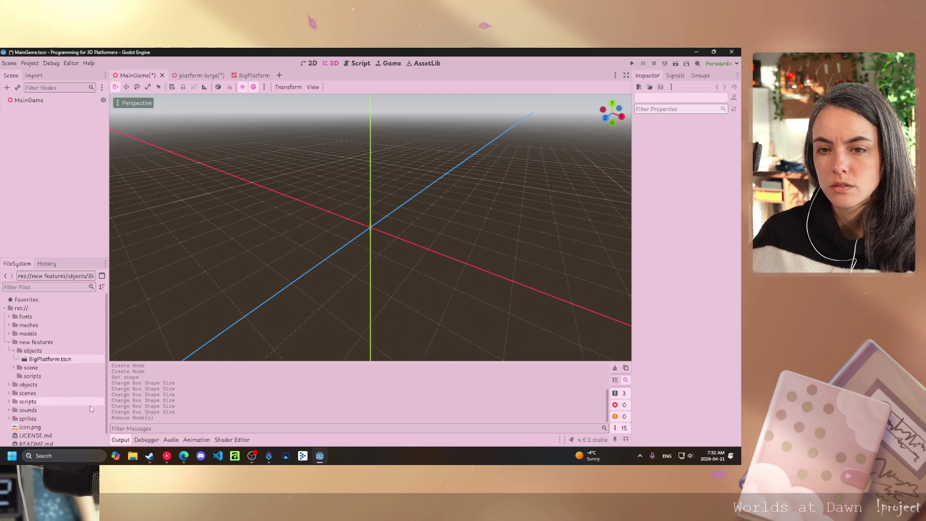
{"action": "mouse_move", "coordinate": [52, 359]}
{"action": "left_mouse_down"}
{"action": "mouse_move", "coordinate": [128, 335]}
{"action": "mouse_move", "coordinate": [352, 212]}
{"action": "mouse_move", "coordinate": [369, 237]}
{"action": "left_mouse_up"}
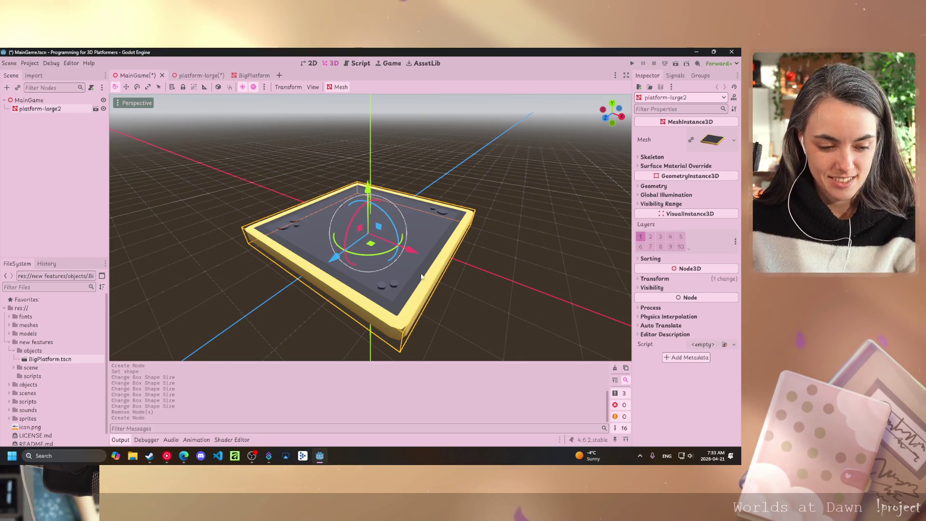
- Rename the platform-large2 node to BigPlatform
{"action": "double_click", "coordinate": [43, 109]}
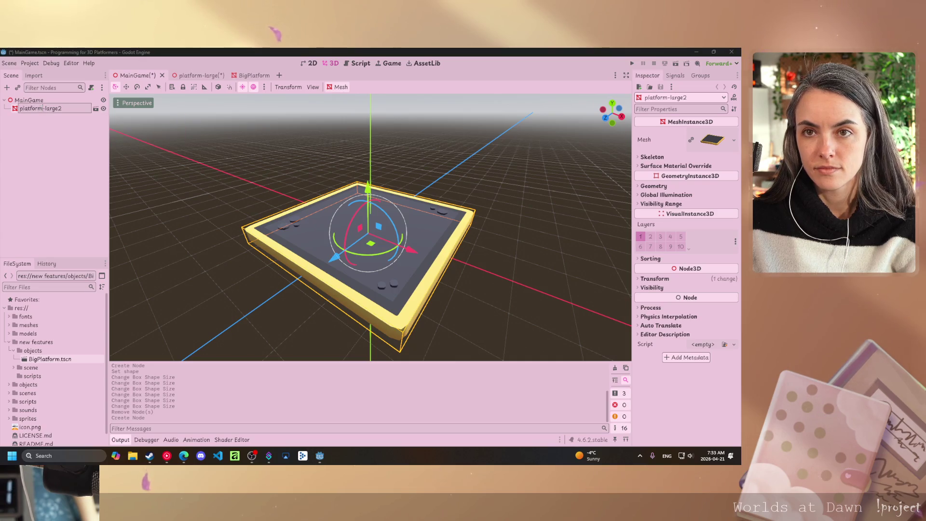
{"action": "type", "text": "BigPla"}
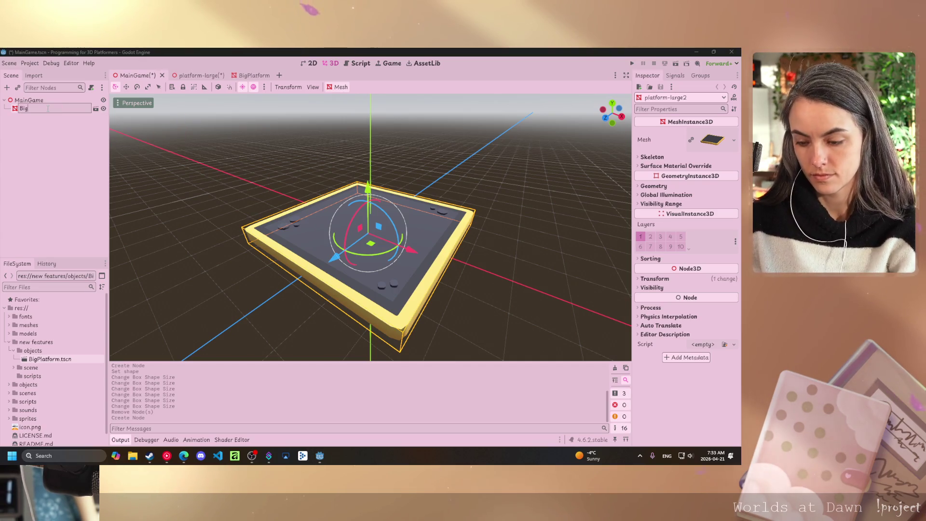
{"action": "type", "text": "tform"}
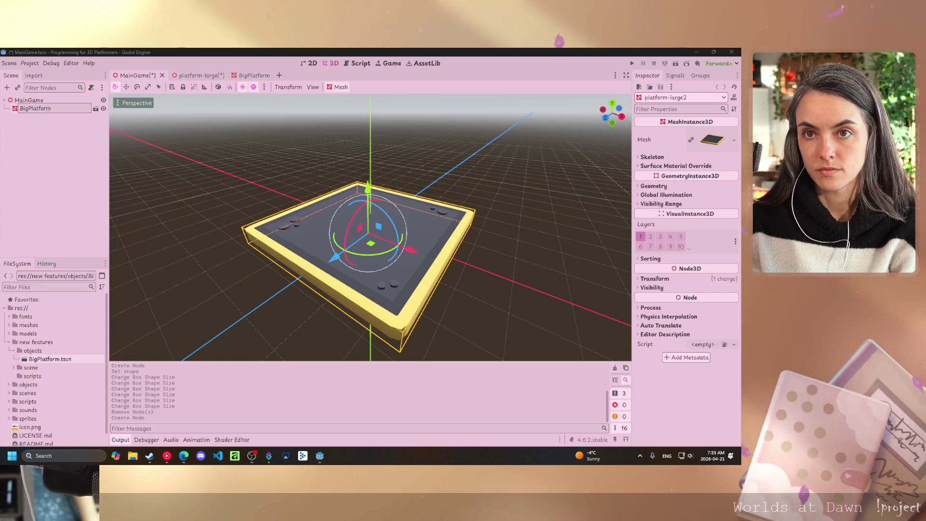
{"action": "key", "text": "Return"}
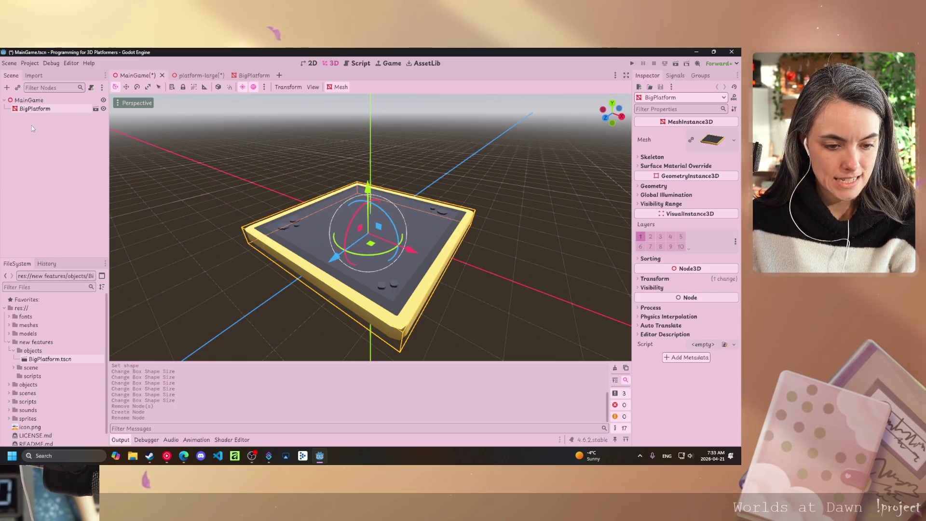
- Add a second BigPlatform instance to MainGame, then undo it so only one remains
{"action": "left_click", "coordinate": [246, 76]}
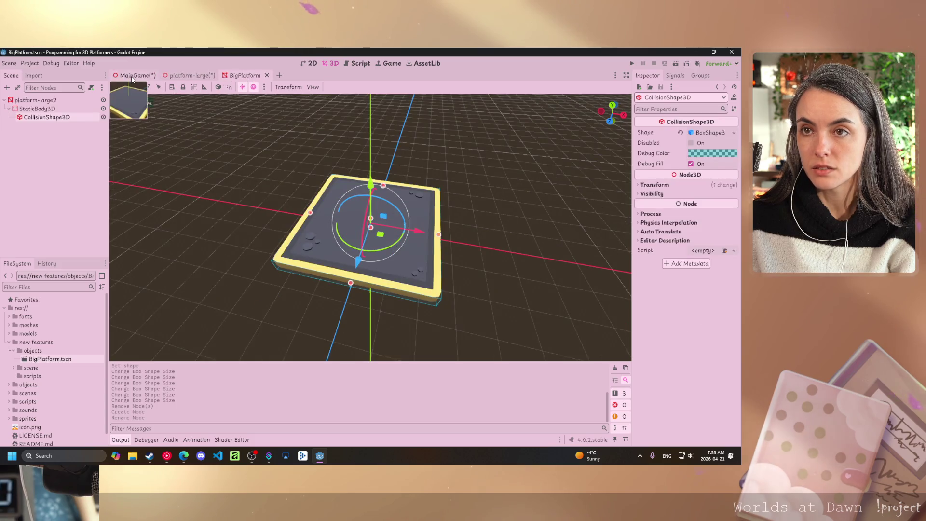
{"action": "left_click", "coordinate": [132, 77]}
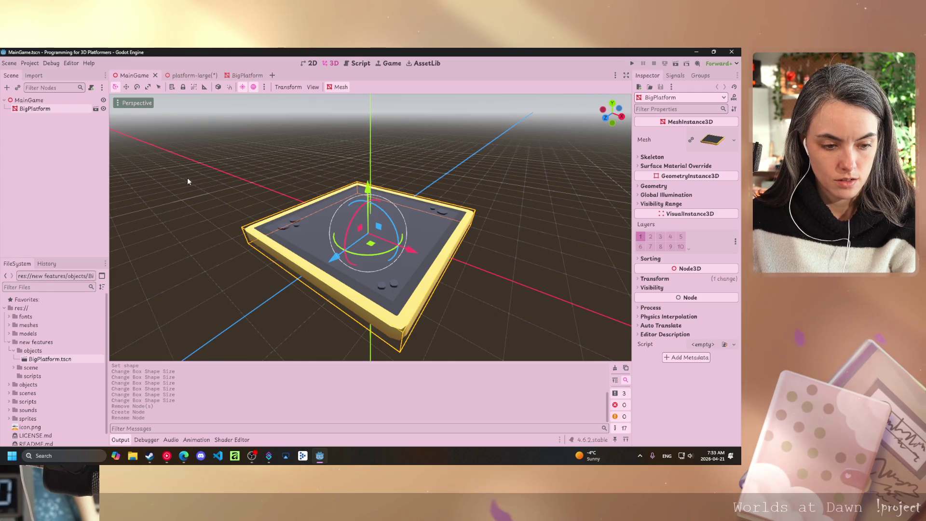
{"action": "scroll", "coordinate": [188, 181], "scroll_direction": "down", "scroll_amount": 5}
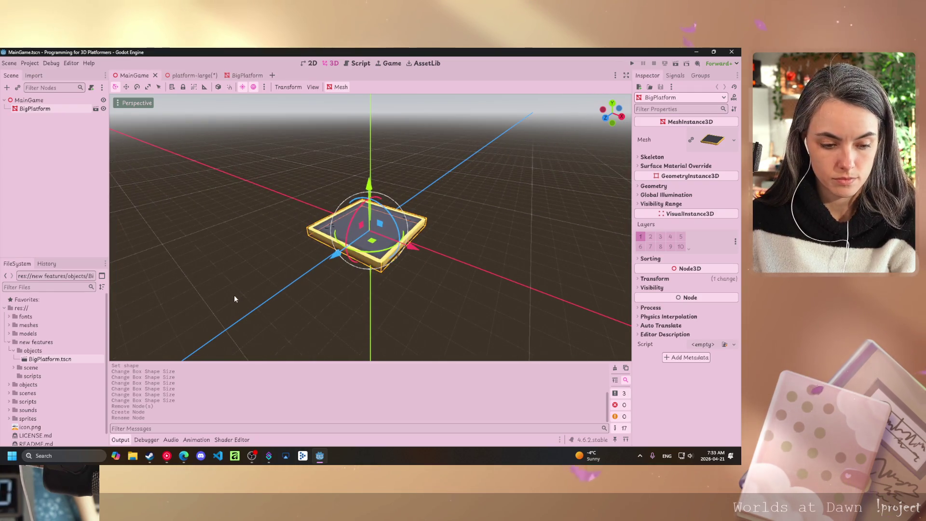
{"action": "left_click_drag", "start_coordinate": [66, 361], "coordinate": [230, 230]}
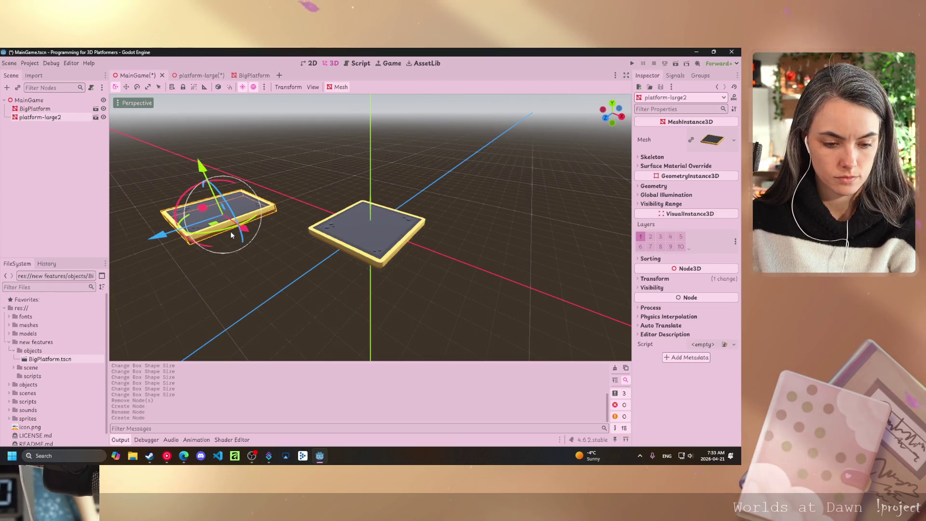
{"action": "key", "text": "ctrl+z"}
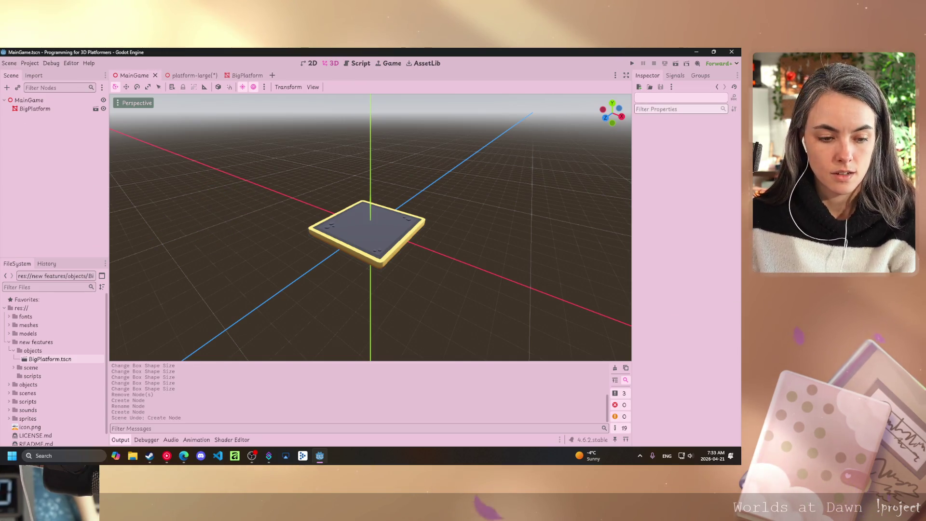
- In BigPlatform.tscn, rename the platform-large2 root node to BigPlatform and save the scene
{"action": "left_click", "coordinate": [244, 75]}
{"action": "left_click", "coordinate": [36, 99]}
{"action": "left_click", "coordinate": [78, 101]}
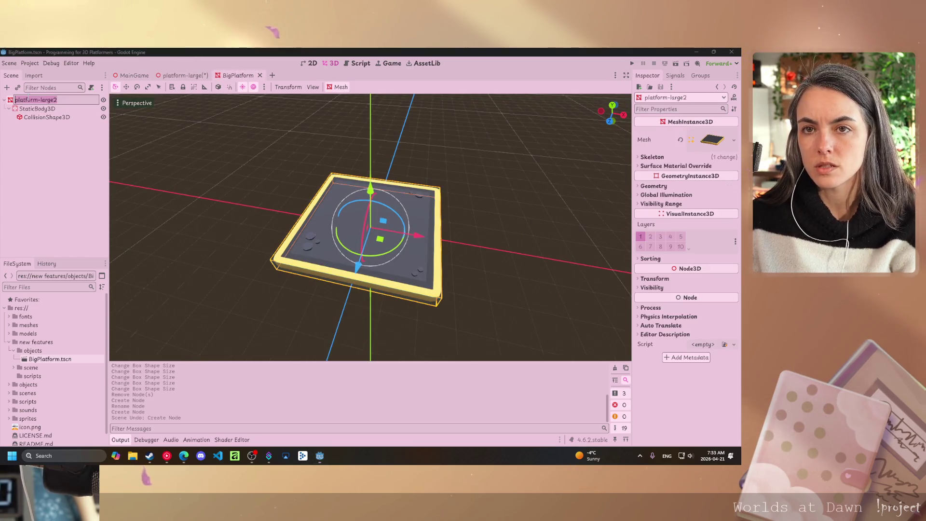
{"action": "type", "text": "BigPlatform"}
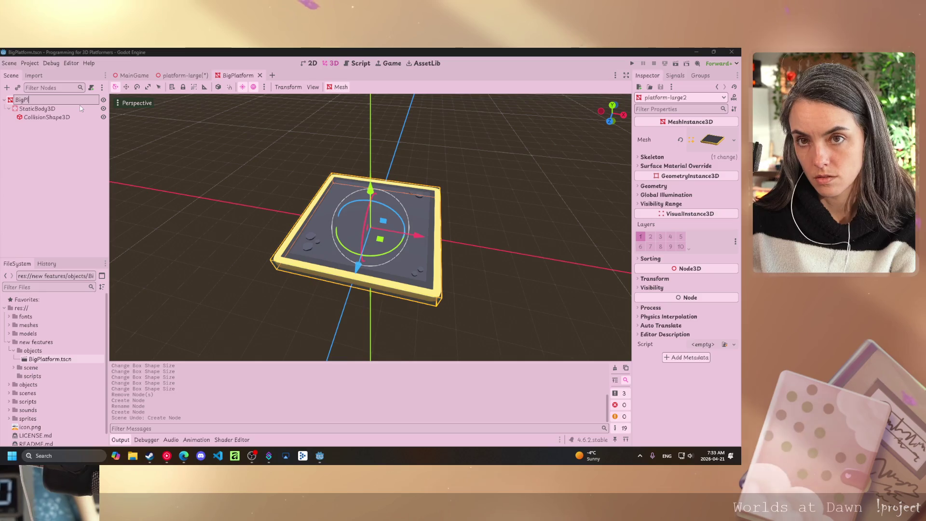
{"action": "key", "text": "Return"}
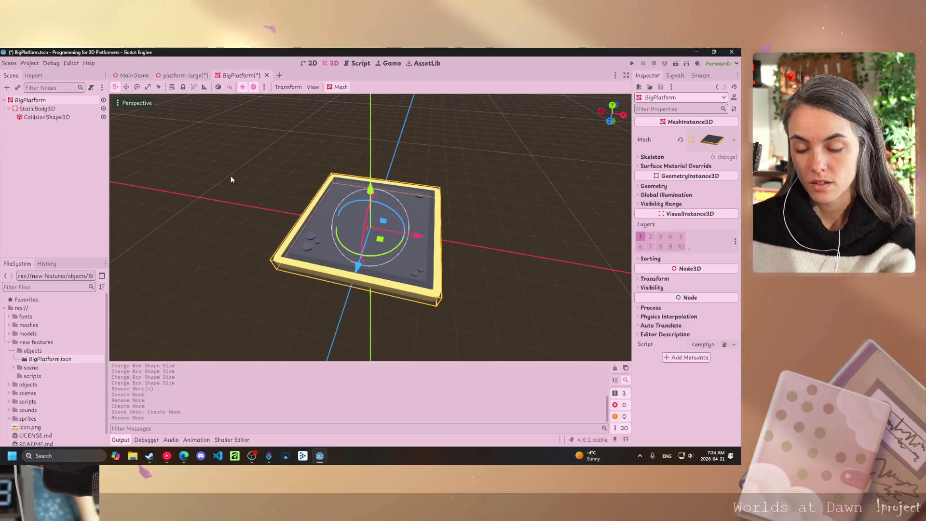
{"action": "key", "text": "ctrl+s"}
{"action": "left_click", "coordinate": [129, 75]}
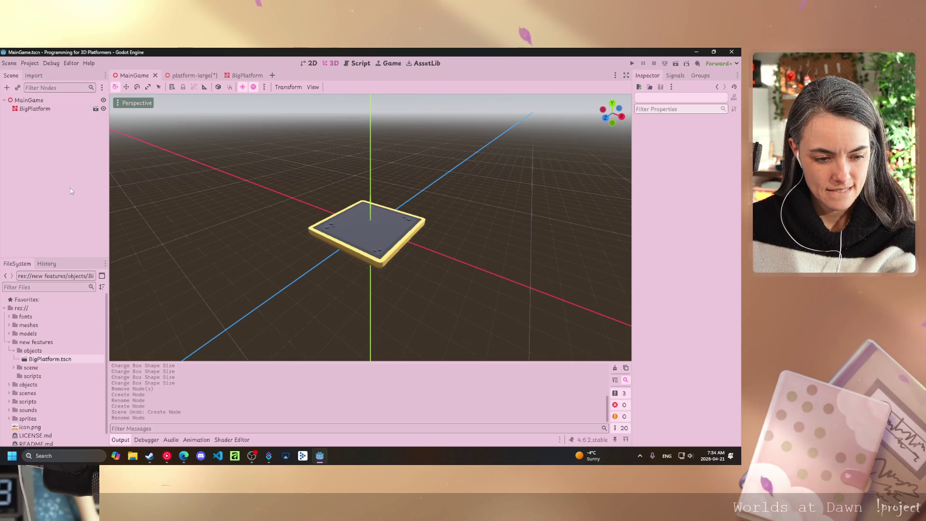
- Create a Node3D in MainGame by searching 'node3d' and rename it View
{"action": "key", "text": "ctrl+a"}
{"action": "type", "text": "cam"}
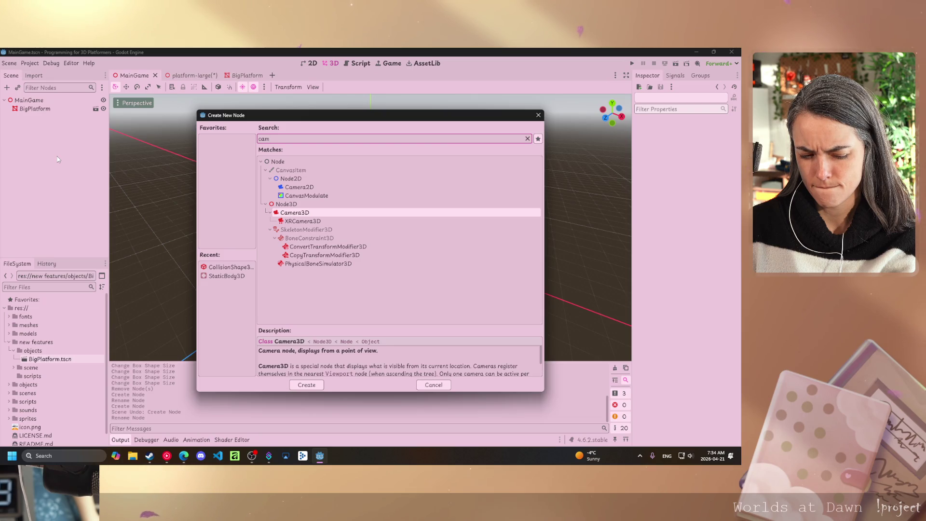
{"action": "key", "text": "BackSpace"}
{"action": "key", "text": "BackSpace"}
{"action": "key", "text": "BackSpace"}
{"action": "type", "text": "nod"}
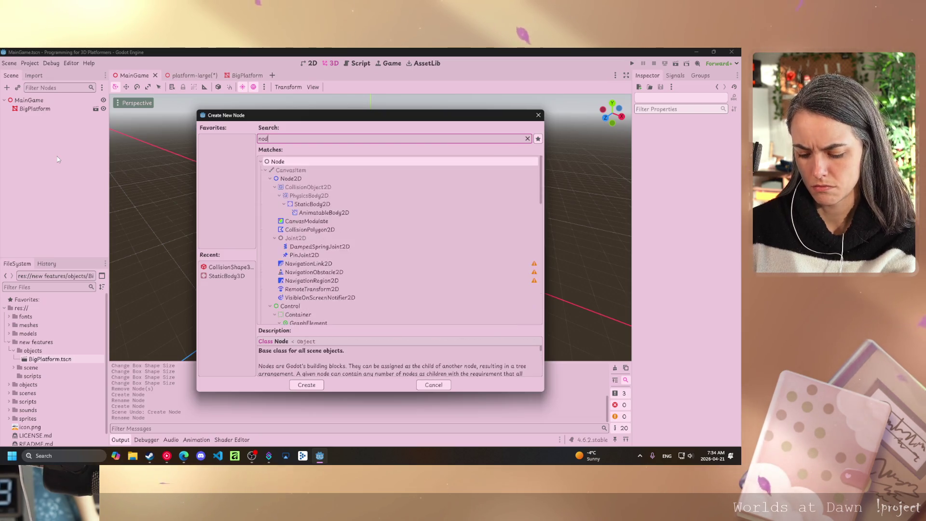
{"action": "type", "text": "e3d"}
{"action": "key", "text": "Return"}
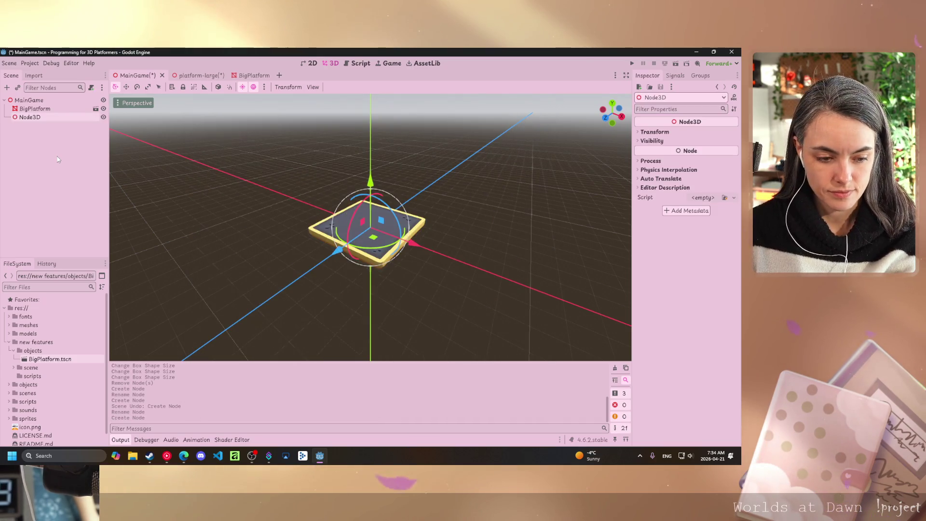
{"action": "double_click", "coordinate": [31, 121]}
{"action": "type", "text": "View"}
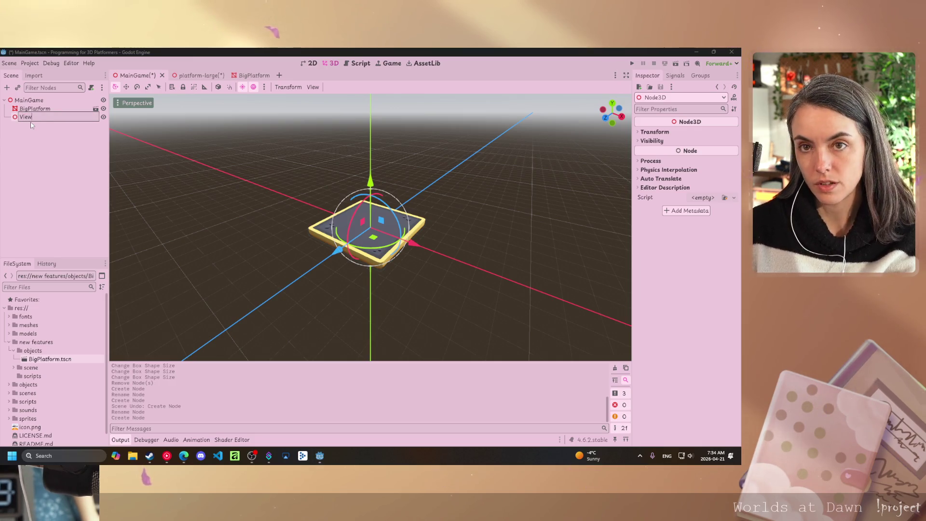
{"action": "key", "text": "Return"}
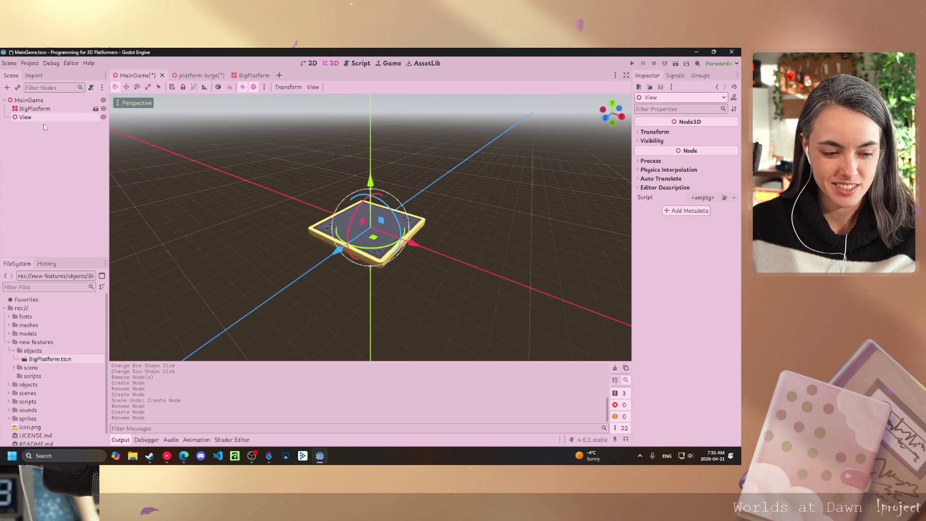
- Set BigPlatform's Transform position x and z to 0, then save MainGame
{"action": "left_click", "coordinate": [35, 108]}
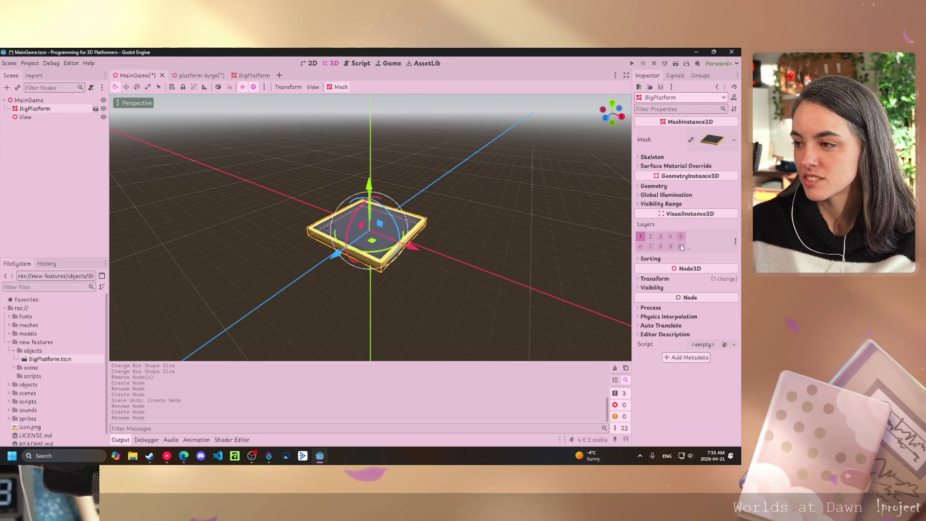
{"action": "left_click", "coordinate": [642, 279]}
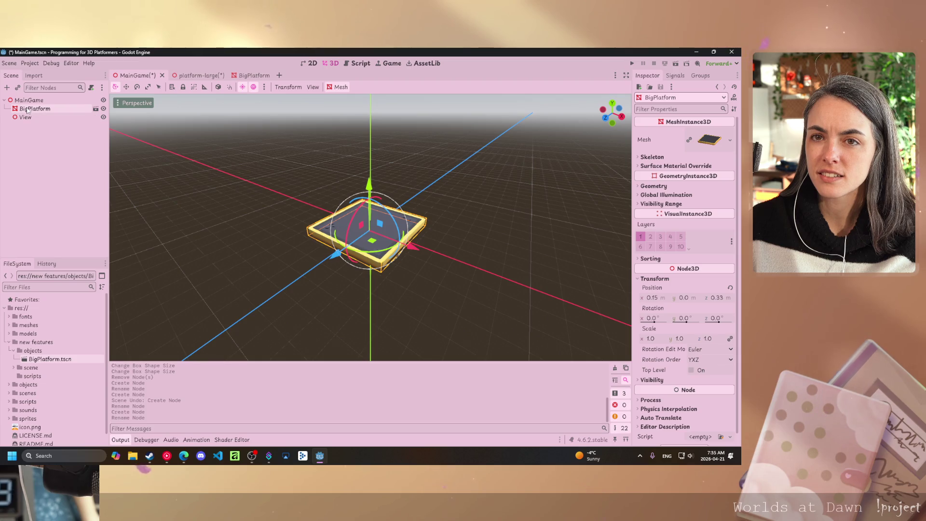
{"action": "left_click", "coordinate": [717, 298]}
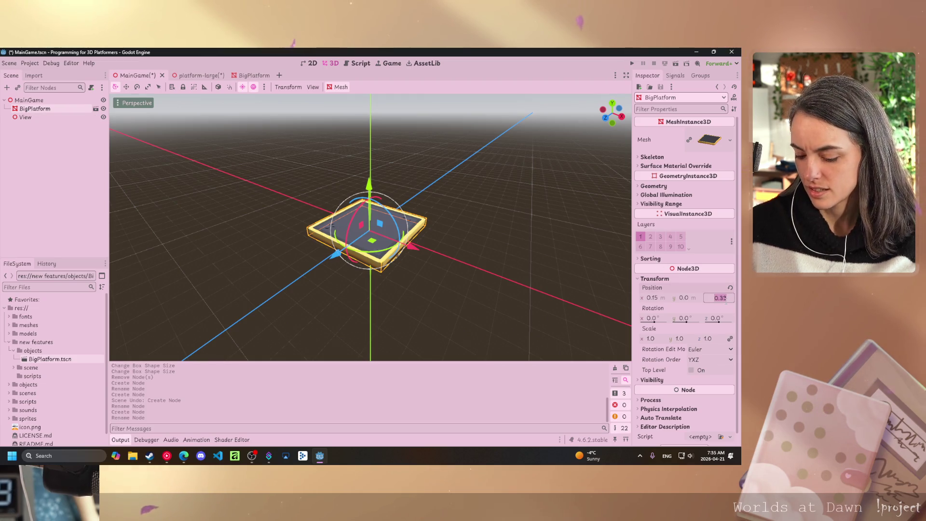
{"action": "type", "text": "0"}
{"action": "key", "text": "Return"}
{"action": "left_click", "coordinate": [654, 298]}
{"action": "type", "text": "0"}
{"action": "key", "text": "Return"}
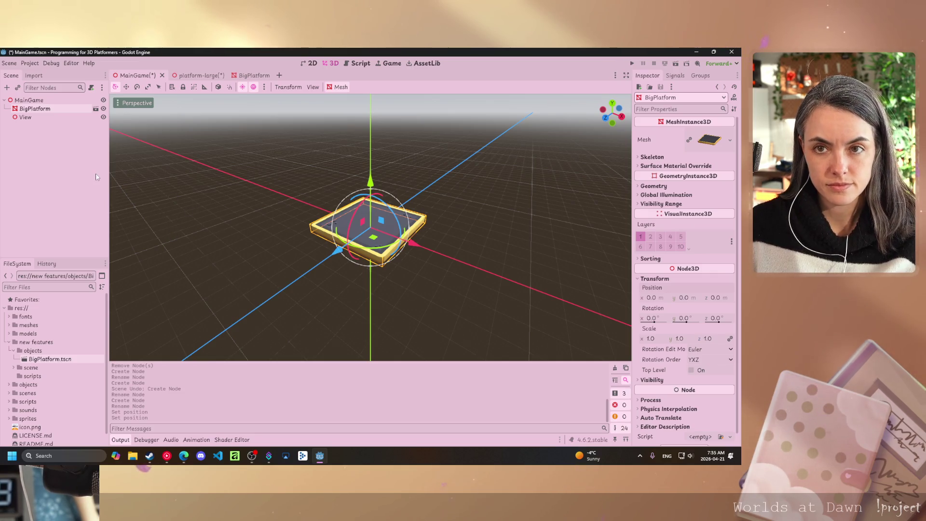
{"action": "left_click", "coordinate": [81, 171]}
{"action": "key", "text": "ctrl+s"}
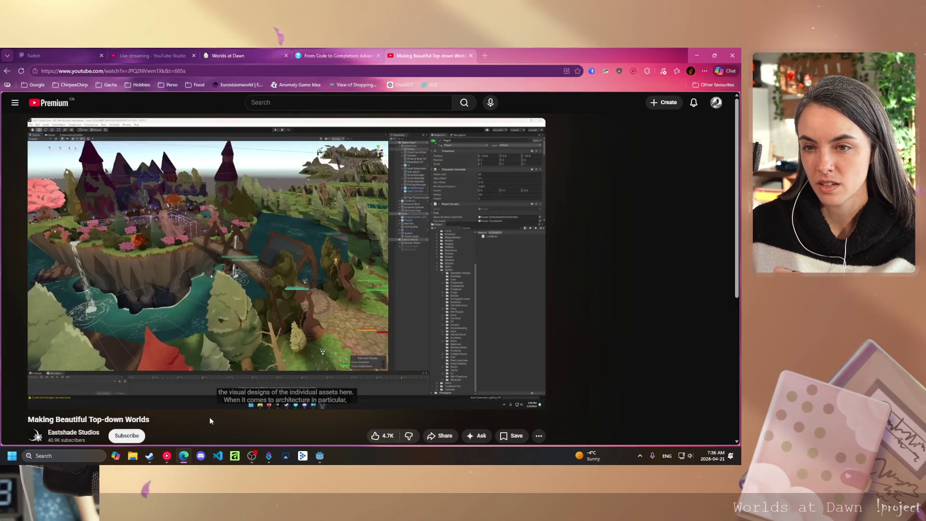
{"action": "mouse_move", "coordinate": [383, 365]}
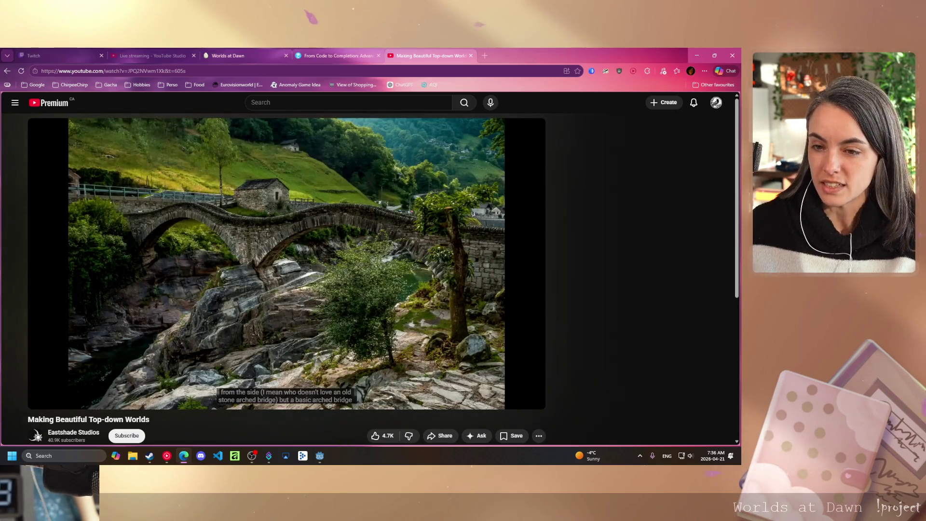
{"action": "left_click_drag", "start_coordinate": [176, 386], "coordinate": [65, 387]}
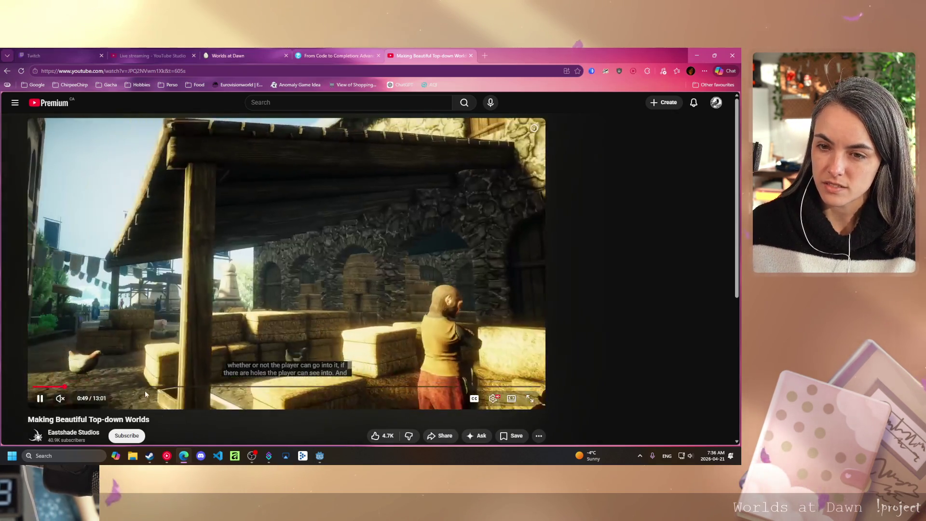
{"action": "left_click_drag", "start_coordinate": [302, 388], "coordinate": [286, 391]}
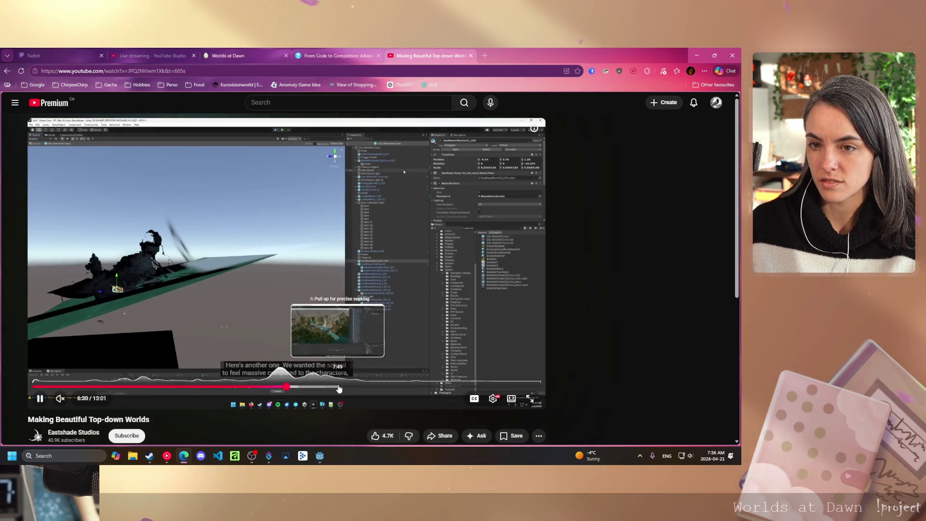
{"action": "left_click", "coordinate": [338, 389]}
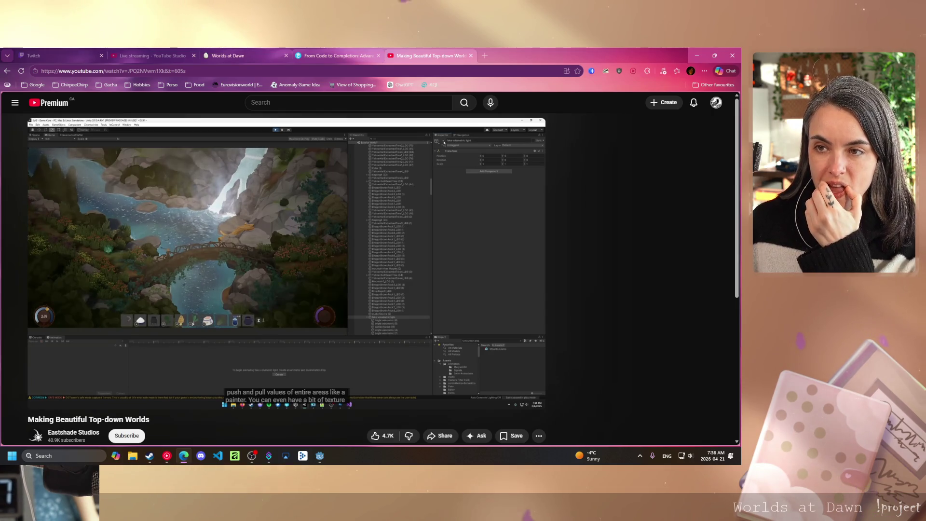
{"action": "mouse_move", "coordinate": [188, 253]}
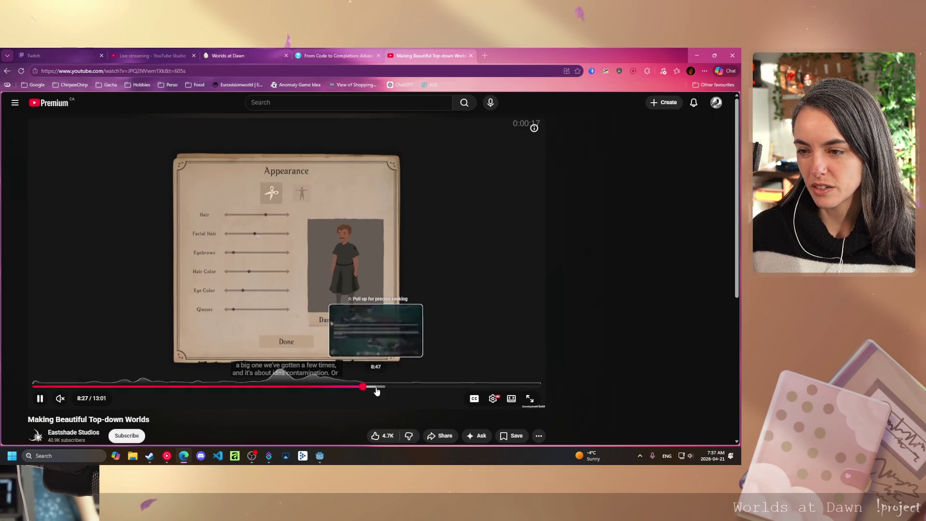
{"action": "left_click", "coordinate": [378, 387]}
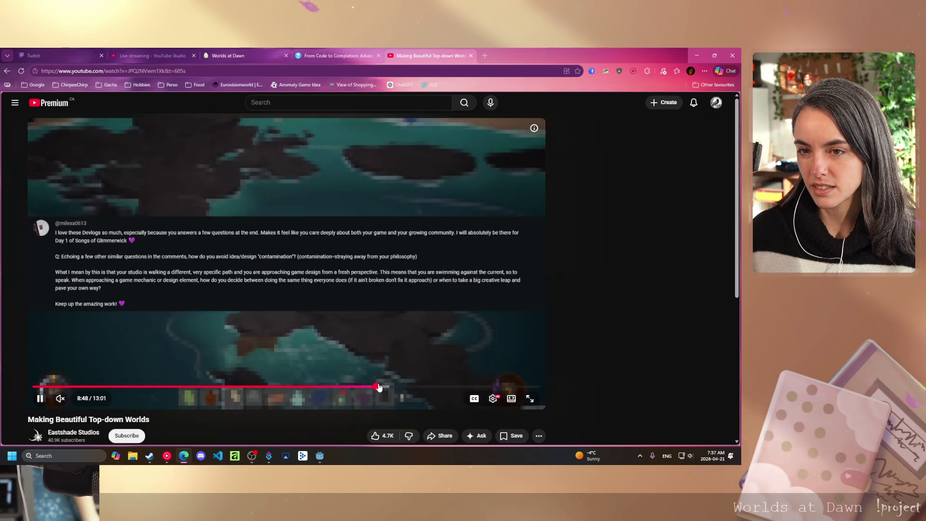
{"action": "left_click", "coordinate": [388, 387]}
{"action": "left_click_drag", "start_coordinate": [389, 387], "coordinate": [415, 388]}
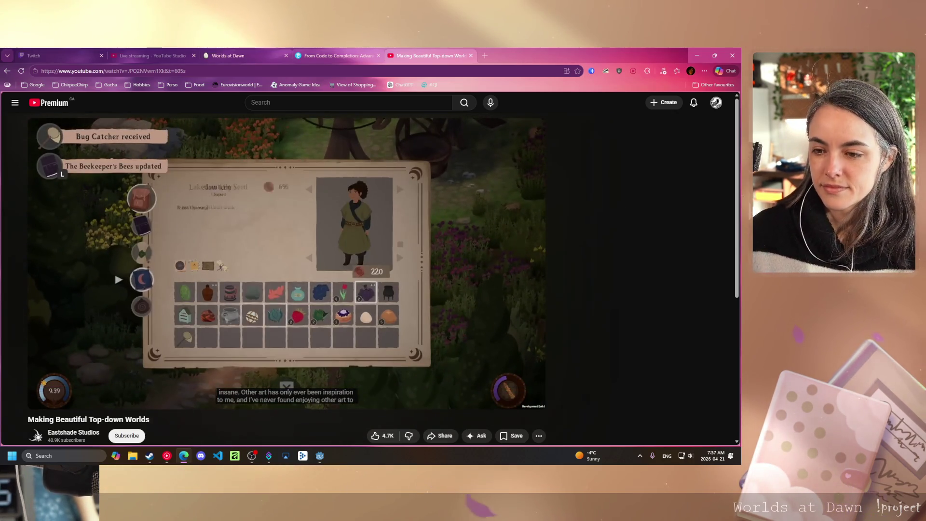
{"action": "key", "text": "alt+Tab"}
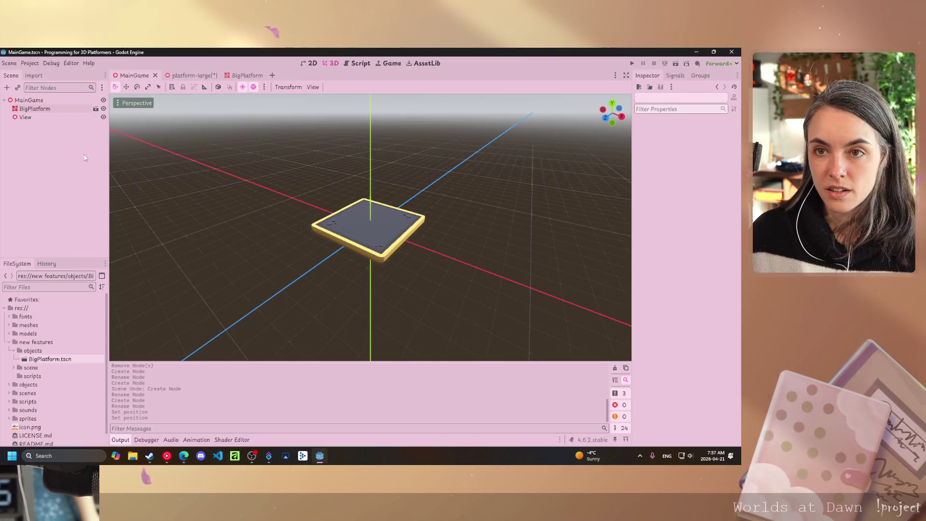
- Add a Camera3D child under the View node and save MainGame
{"action": "left_click", "coordinate": [39, 122]}
{"action": "key", "text": "ctrl+a"}
{"action": "type", "text": "c"}
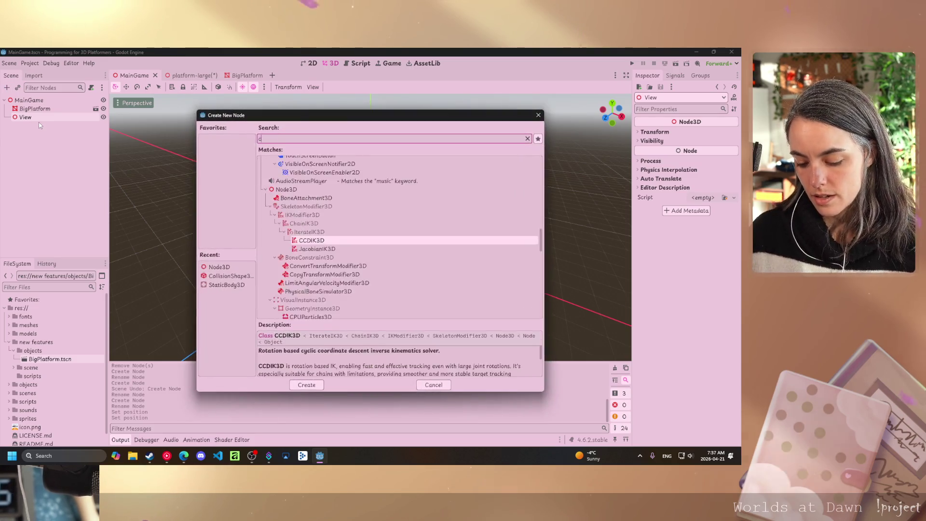
{"action": "type", "text": "amera"}
{"action": "key", "text": "Return"}
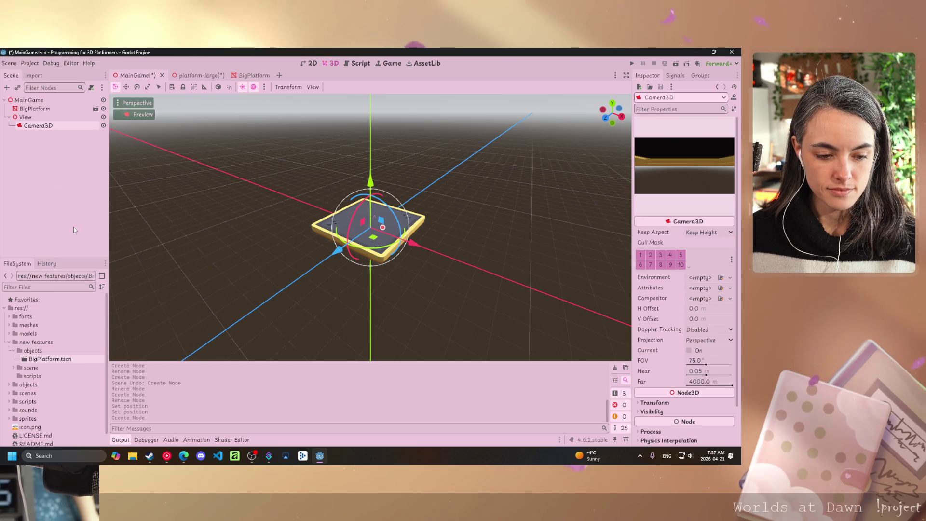
{"action": "left_click", "coordinate": [68, 202]}
{"action": "key", "text": "ctrl+s"}
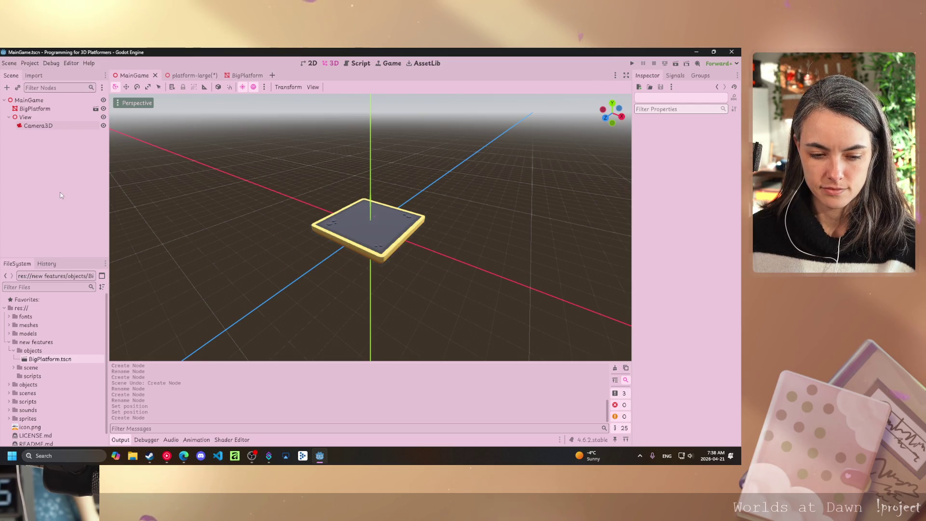
{"action": "left_click", "coordinate": [313, 87]}
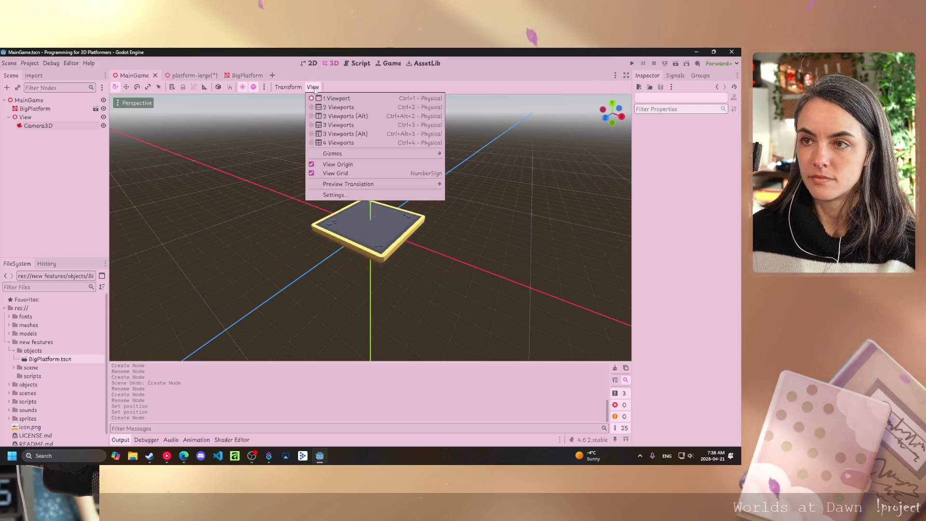
- Switch the 3D editor to a two-viewport layout with the viewports side by side
{"action": "left_click", "coordinate": [333, 107]}
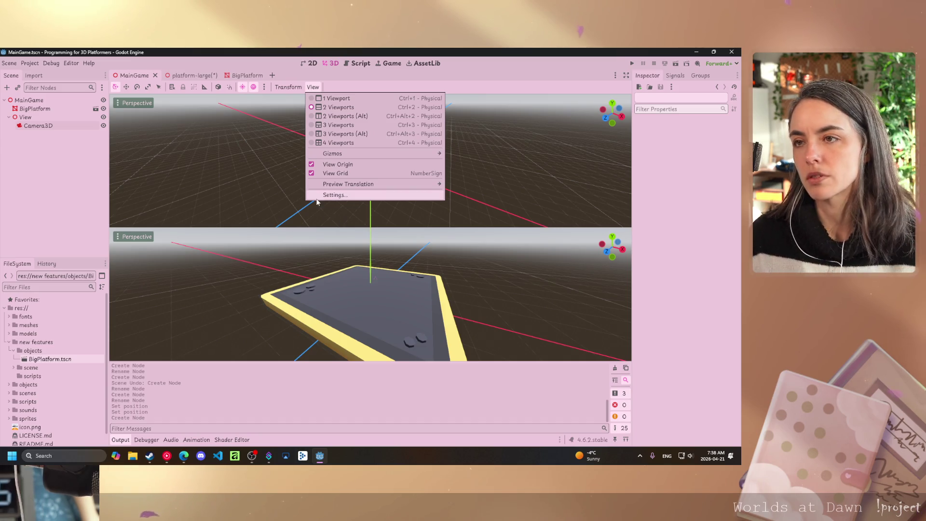
{"action": "left_click", "coordinate": [345, 115]}
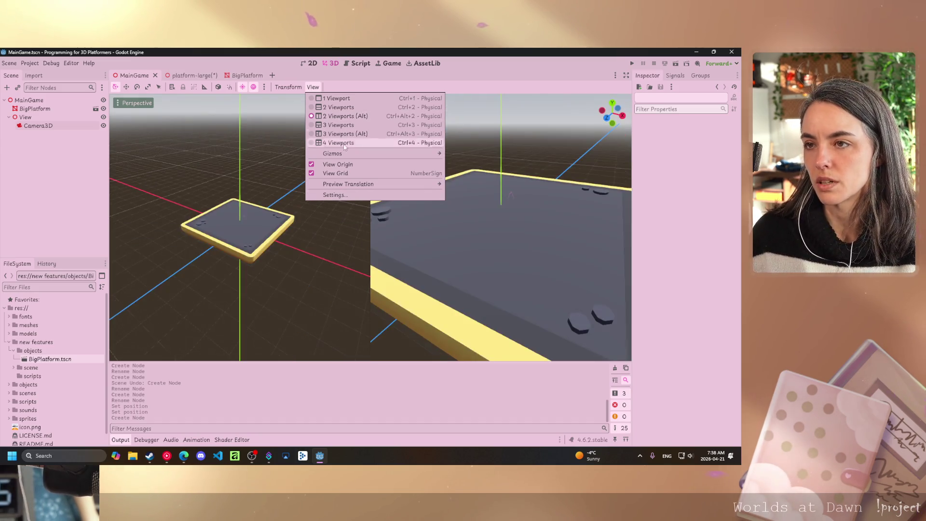
{"action": "left_click", "coordinate": [352, 368]}
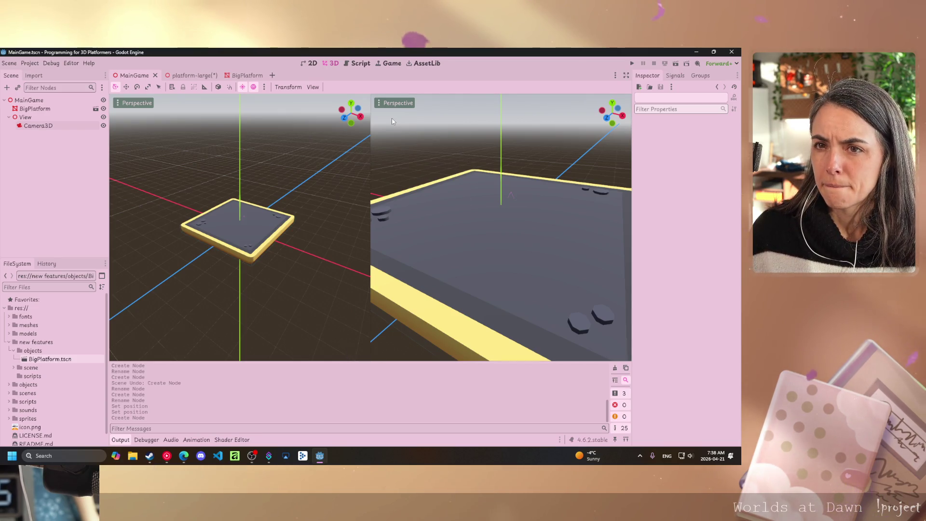
- Select Camera3D and enable Preview in the right viewport to see the camera's view
{"action": "left_click", "coordinate": [59, 126]}
{"action": "left_click", "coordinate": [379, 115]}
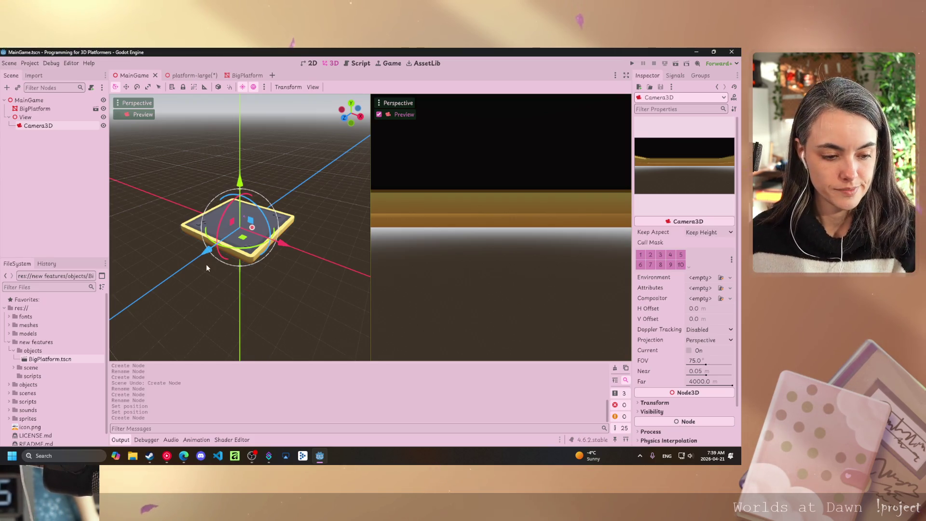
{"action": "left_click", "coordinate": [29, 100]}
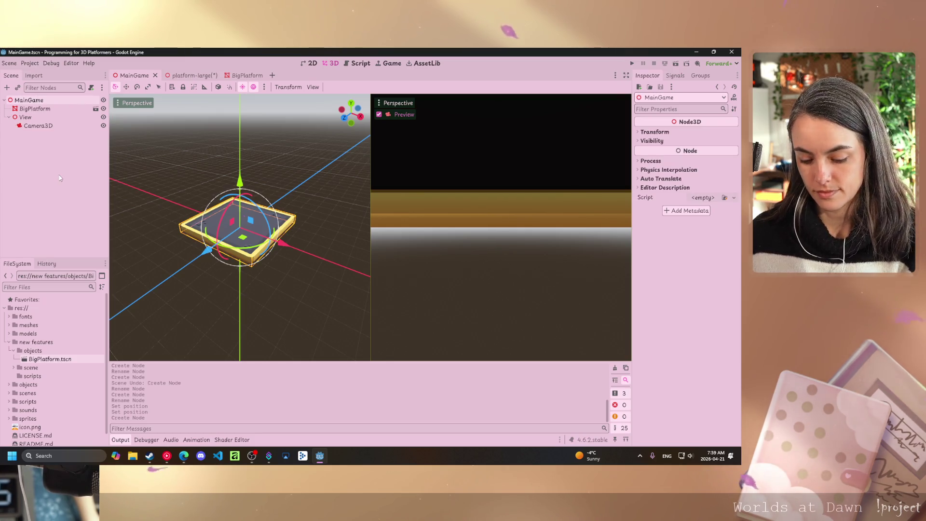
- Add a CharacterBody3D to MainGame by searching 'character' and rename it Player
{"action": "key", "text": "ctrl+a"}
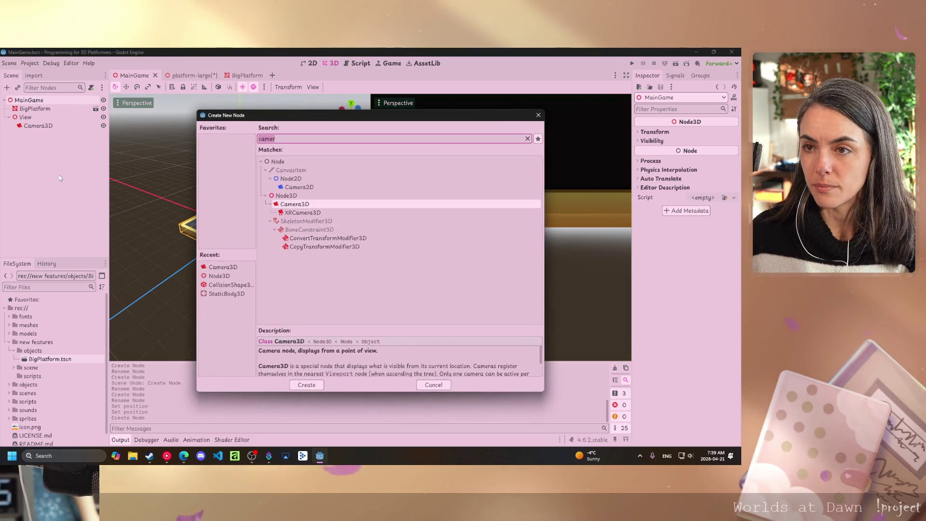
{"action": "type", "text": "pl"}
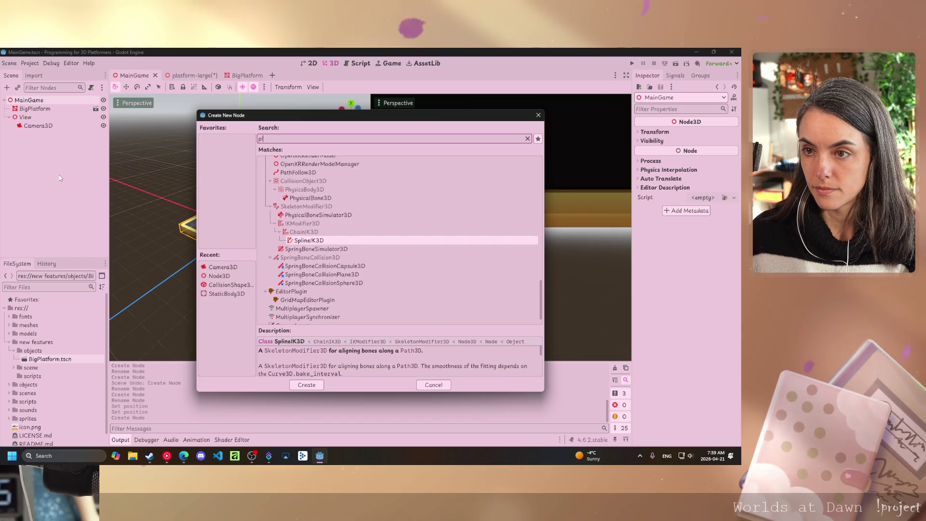
{"action": "key", "text": "BackSpace"}
{"action": "key", "text": "BackSpace"}
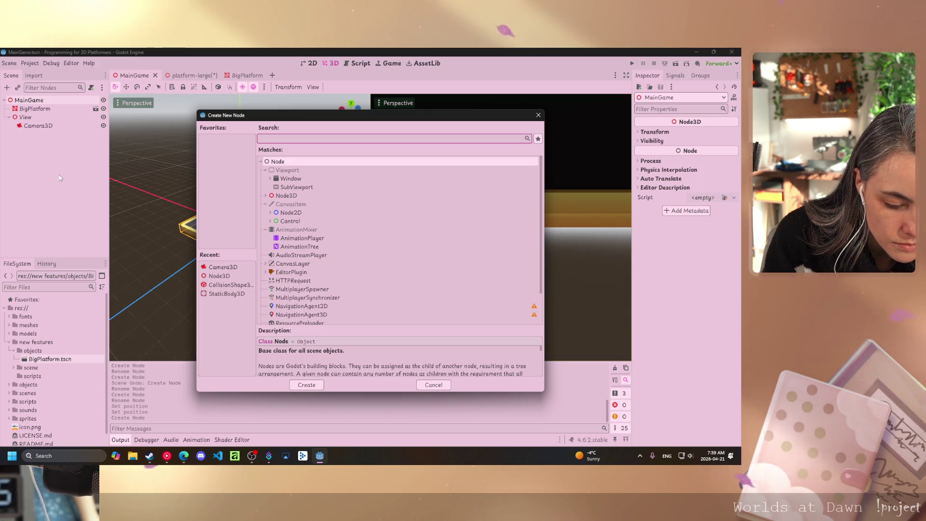
{"action": "type", "text": "character"}
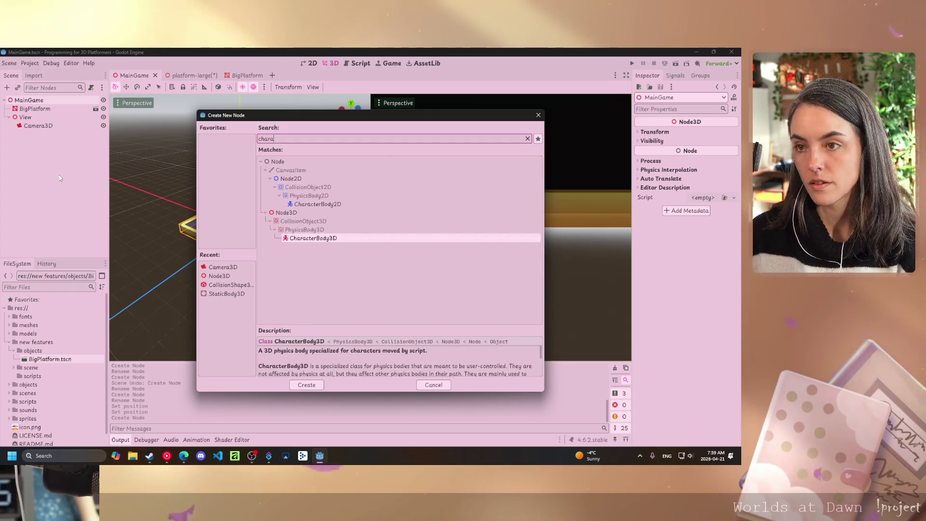
{"action": "key", "text": "Return"}
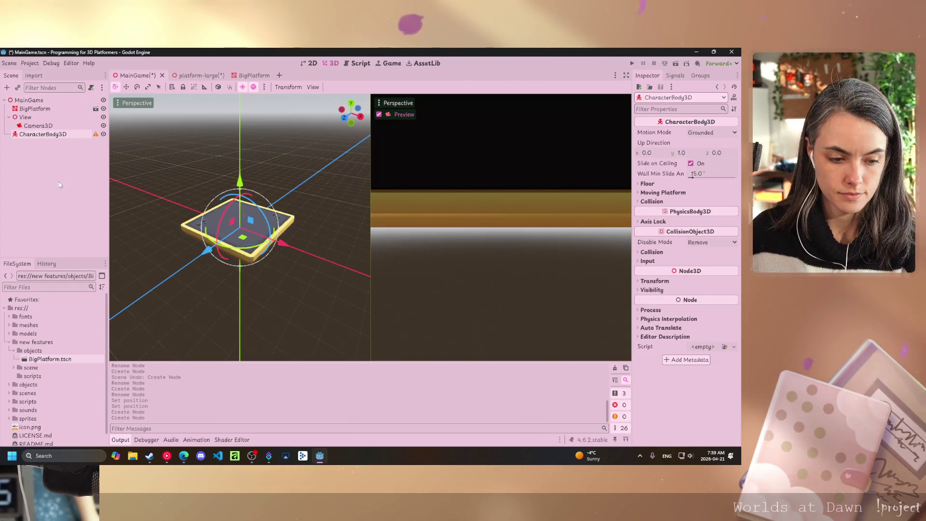
{"action": "double_click", "coordinate": [51, 134]}
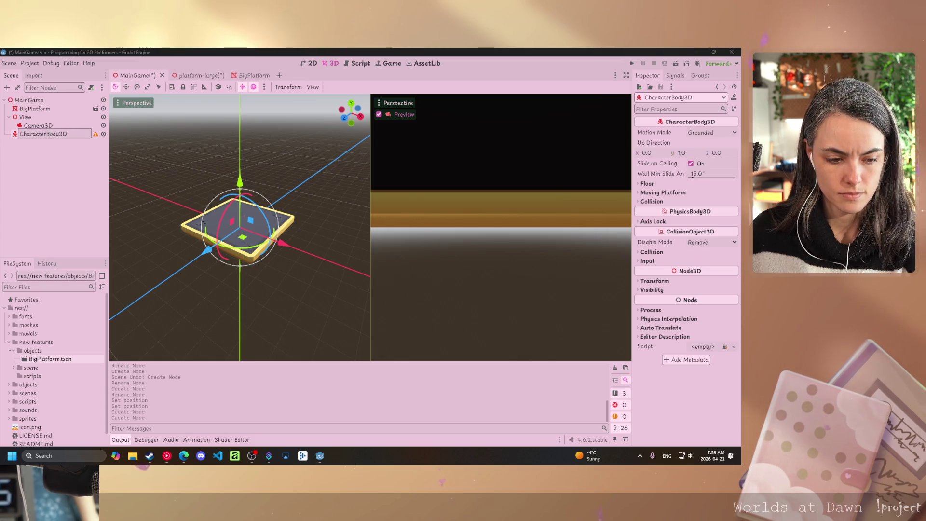
{"action": "left_click_drag", "start_coordinate": [44, 133], "coordinate": [8, 136]}
{"action": "type", "text": "Player"}
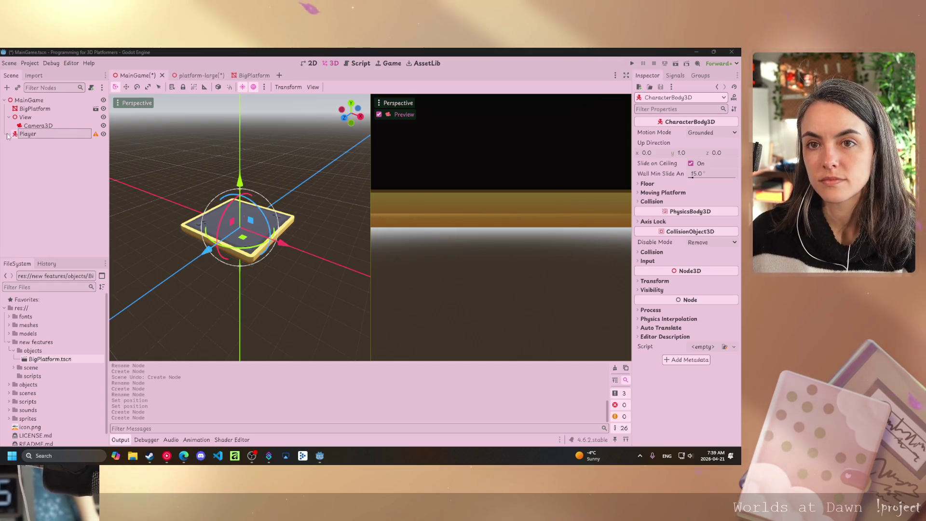
{"action": "key", "text": "Return"}
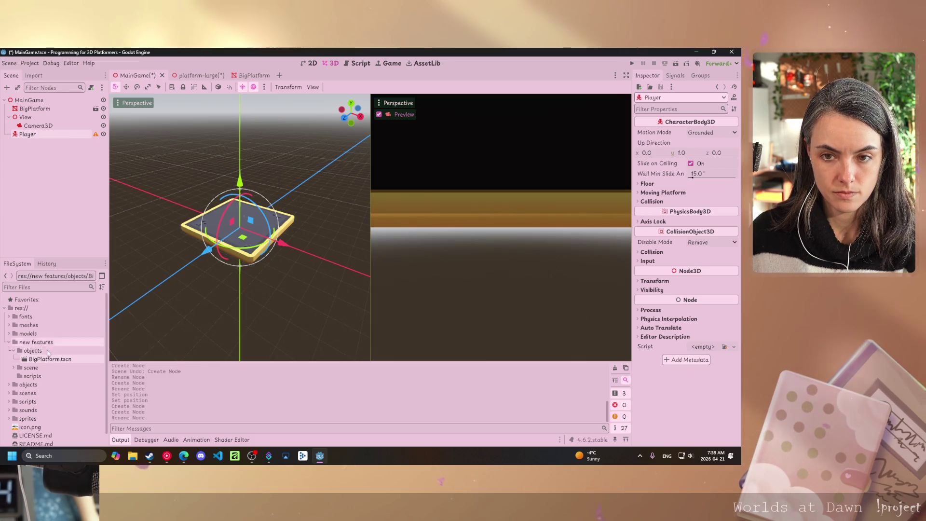
{"action": "left_click", "coordinate": [11, 333]}
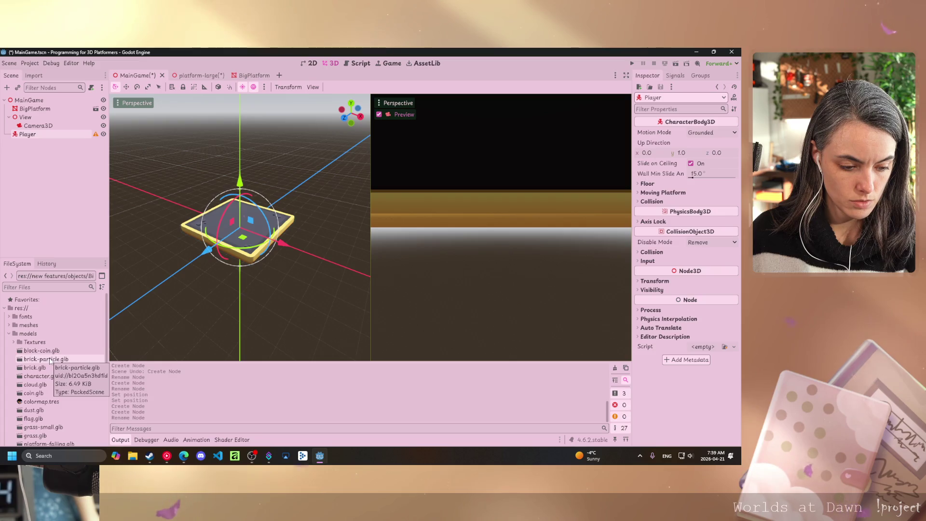
- Drag character.glb from the models folder onto Player, creating a character2 child
{"action": "mouse_move", "coordinate": [41, 376]}
{"action": "left_mouse_down"}
{"action": "mouse_move", "coordinate": [58, 198]}
{"action": "mouse_move", "coordinate": [32, 137]}
{"action": "left_mouse_up"}
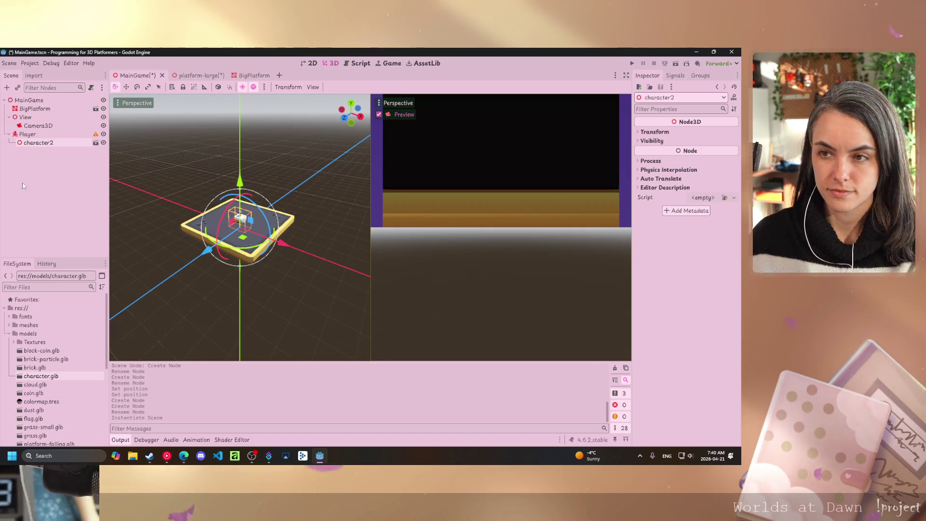
{"action": "scroll", "coordinate": [206, 201], "scroll_direction": "up", "scroll_amount": 1}
- Lift the character model along Y until it stands on the BigPlatform, checking height in front view
{"action": "scroll", "coordinate": [206, 201], "scroll_direction": "up", "scroll_amount": 3}
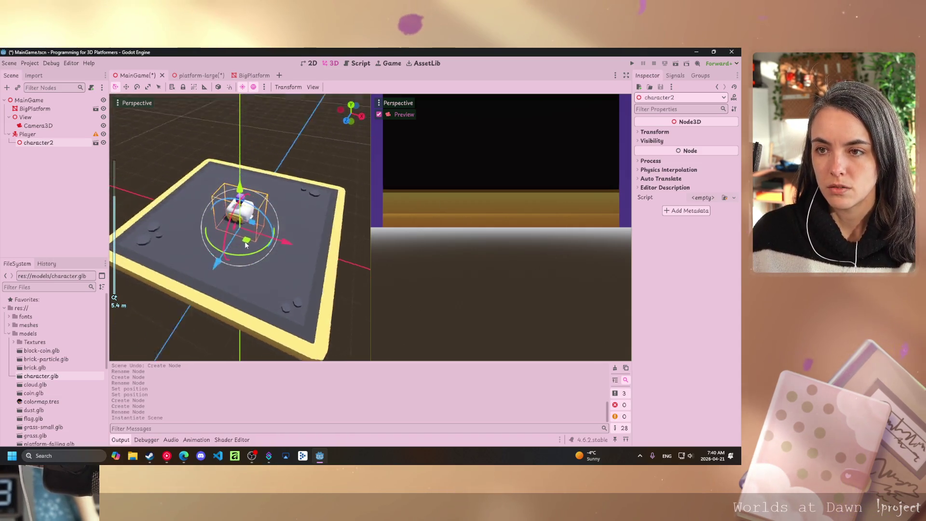
{"action": "mouse_move", "coordinate": [239, 183]}
{"action": "left_mouse_down"}
{"action": "mouse_move", "coordinate": [239, 150]}
{"action": "mouse_move", "coordinate": [238, 164]}
{"action": "left_mouse_up"}
{"action": "key", "text": "KP_1"}
{"action": "mouse_move", "coordinate": [276, 261]}
{"action": "left_mouse_down"}
{"action": "mouse_move", "coordinate": [250, 306]}
{"action": "mouse_move", "coordinate": [223, 305]}
{"action": "left_mouse_up"}
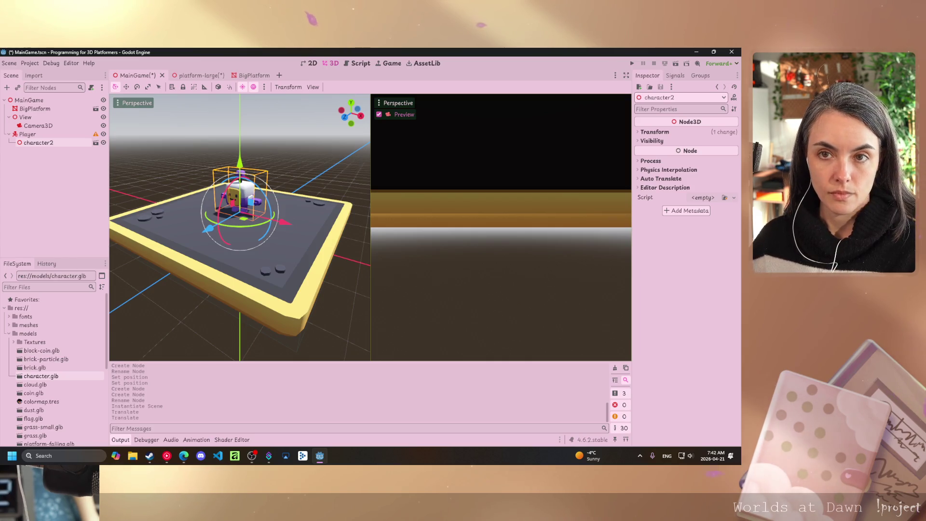
- Add a CollisionShape3D under Player with a new CapsuleShape3D as its shape
{"action": "left_click", "coordinate": [34, 135]}
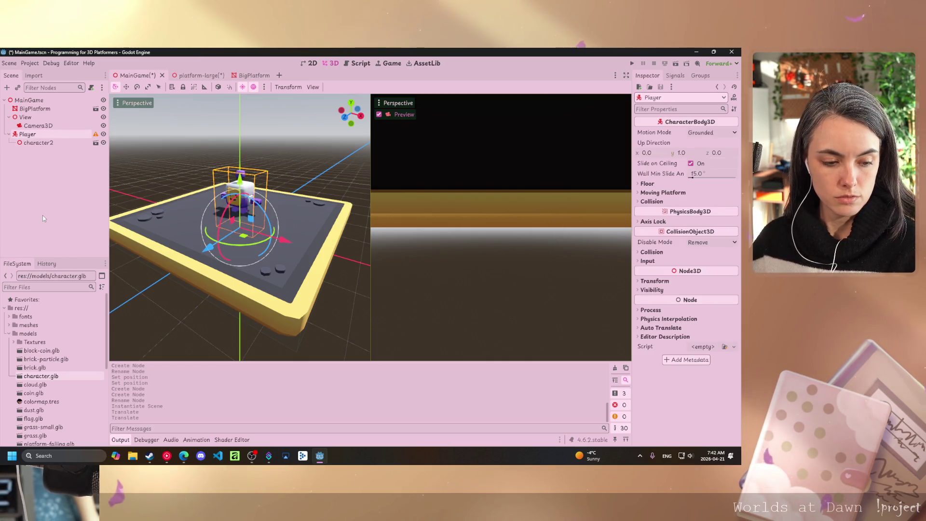
{"action": "key", "text": "ctrl+a"}
{"action": "type", "text": "coll"}
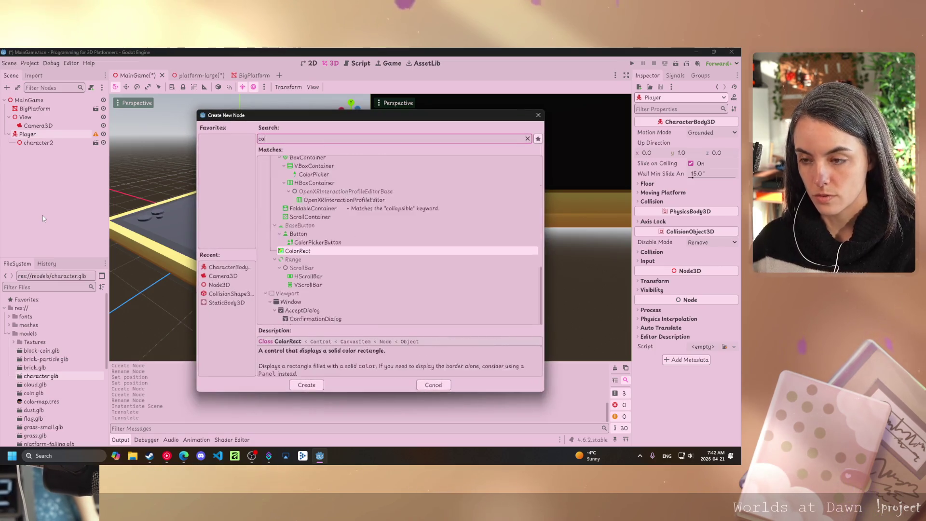
{"action": "key", "text": "Return"}
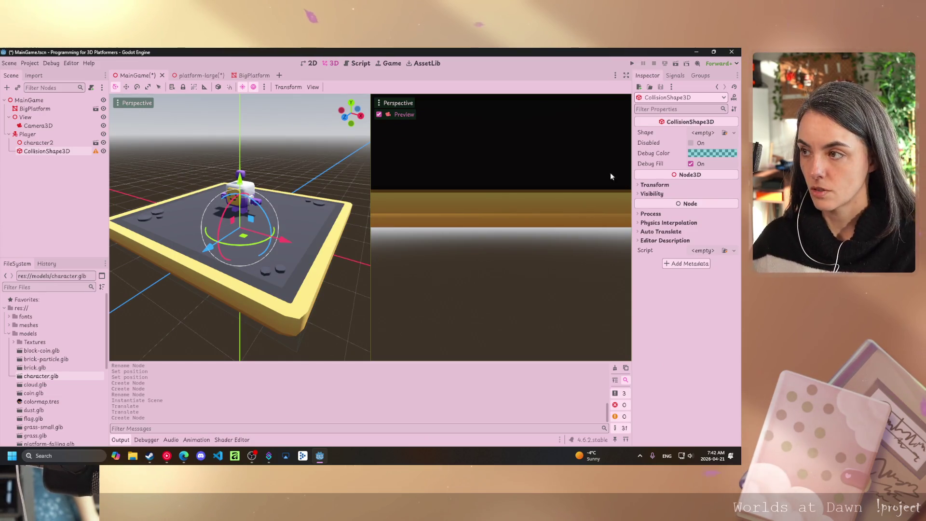
{"action": "left_click", "coordinate": [727, 135]}
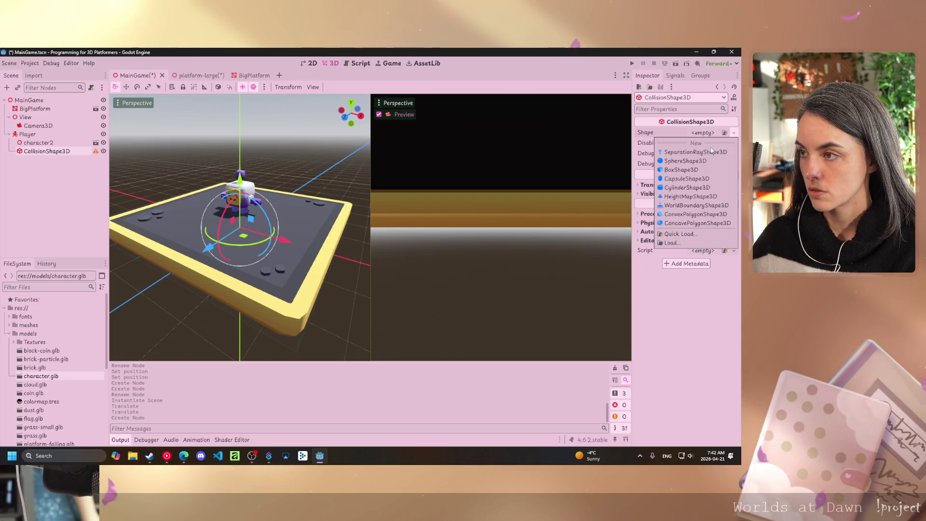
{"action": "left_click", "coordinate": [680, 142]}
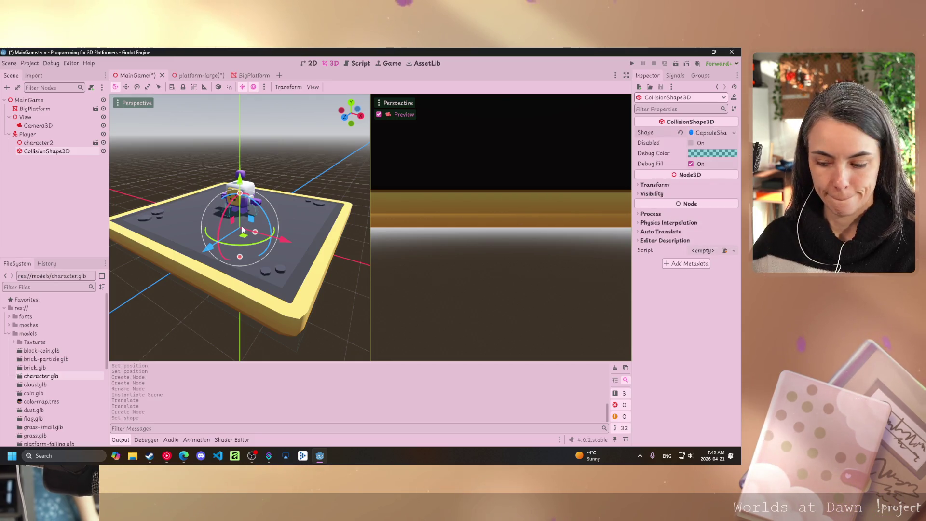
- Move the capsule up and shrink its radius and height to wrap the character model
{"action": "key", "text": "KP_1"}
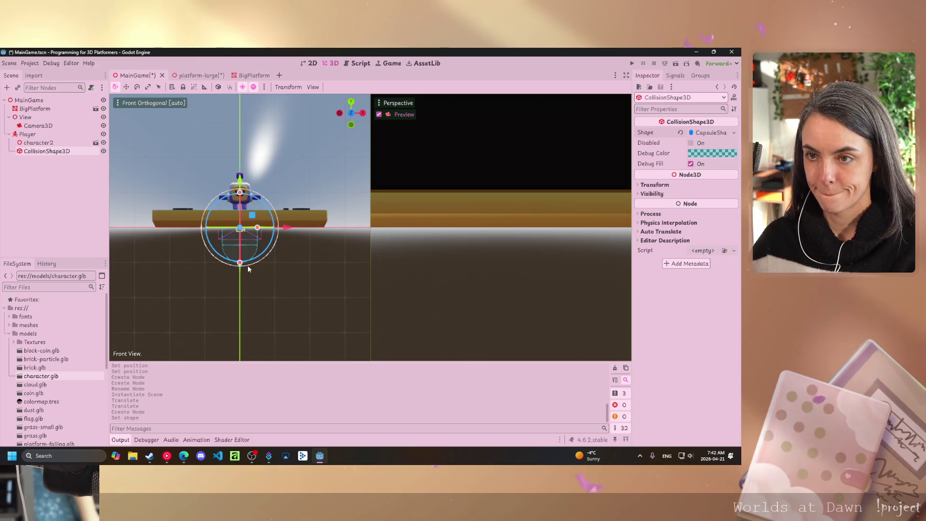
{"action": "left_click_drag", "start_coordinate": [241, 183], "coordinate": [239, 133]}
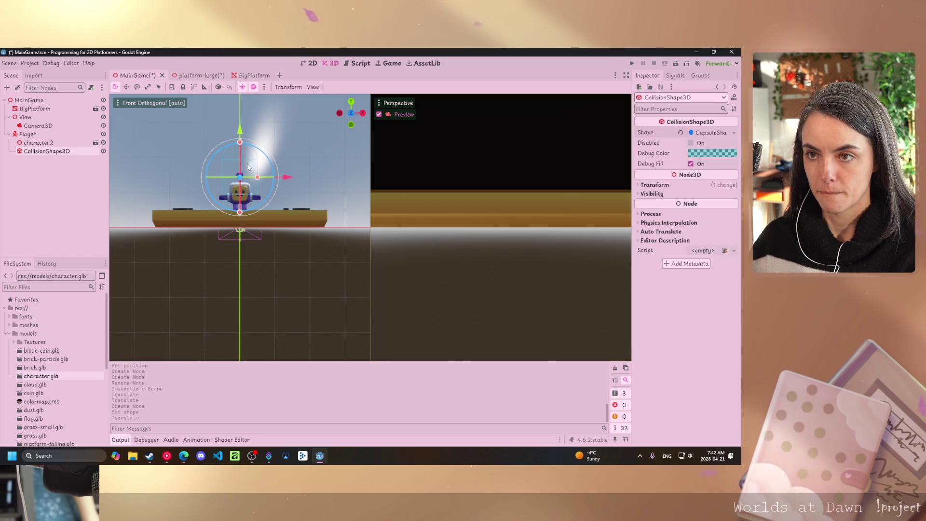
{"action": "left_click_drag", "start_coordinate": [257, 177], "coordinate": [252, 177]}
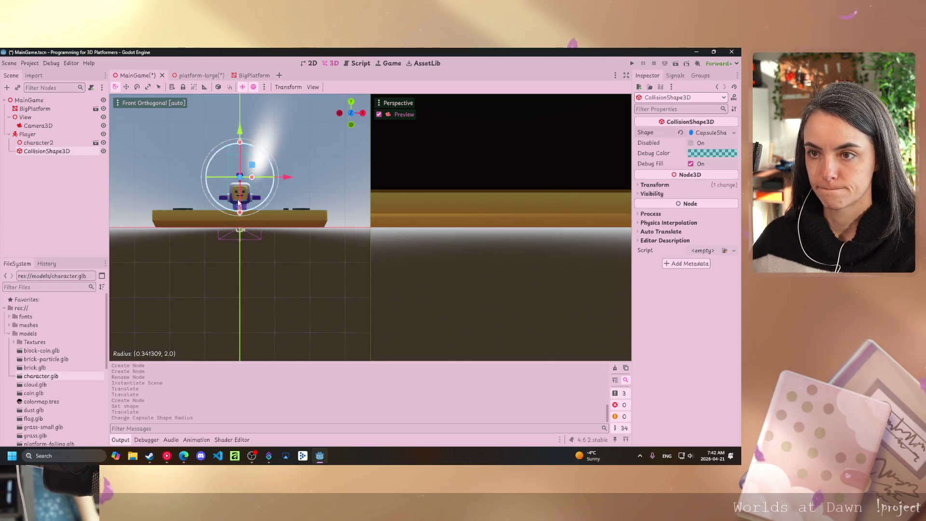
{"action": "left_click_drag", "start_coordinate": [241, 143], "coordinate": [237, 183]}
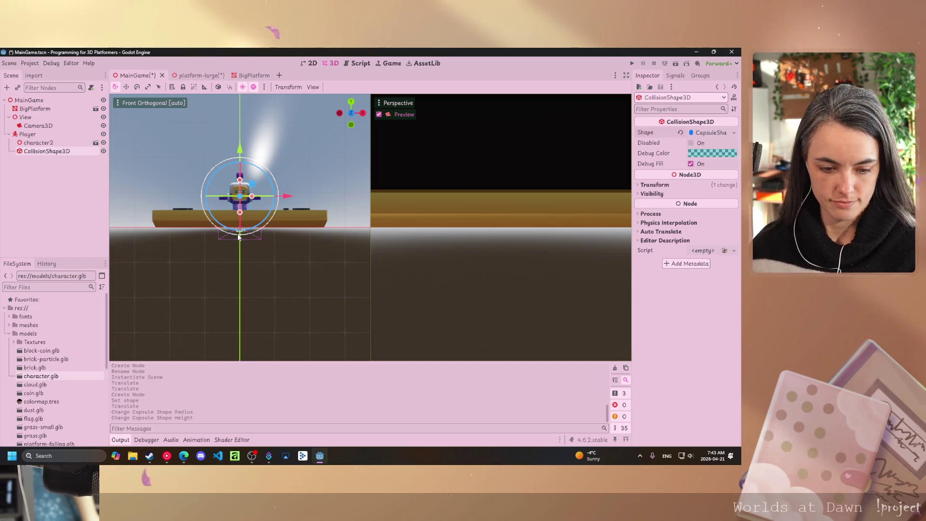
{"action": "left_click", "coordinate": [39, 136]}
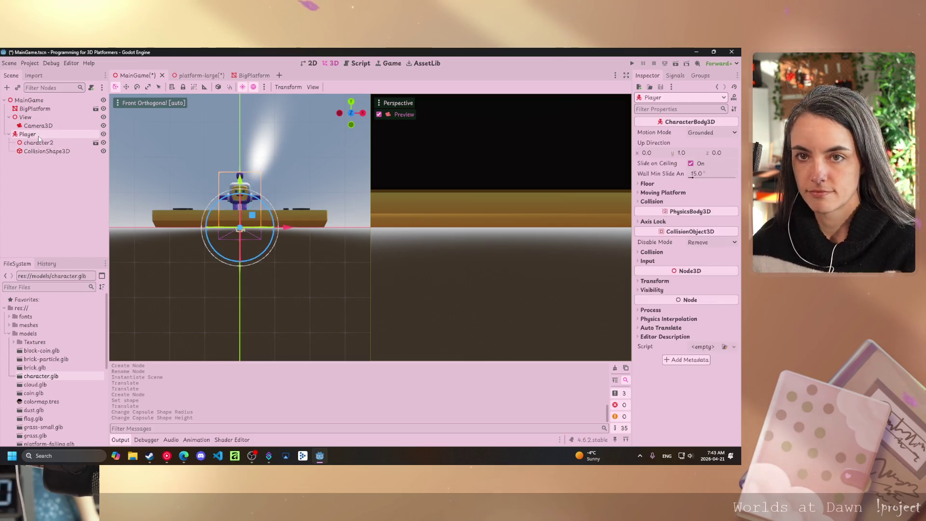
- Attach an empty player.gd script to Player, saved in res://new features/scripts
{"action": "right_click", "coordinate": [39, 137]}
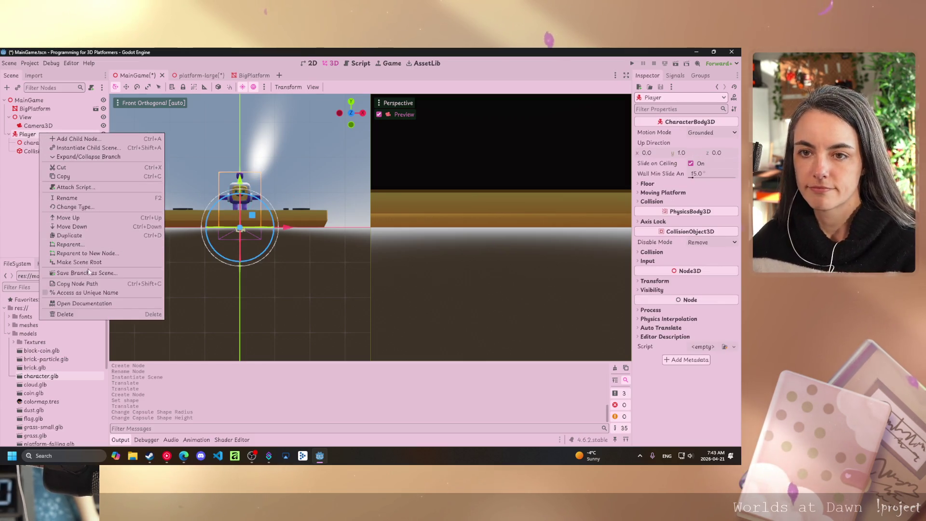
{"action": "left_click", "coordinate": [94, 188]}
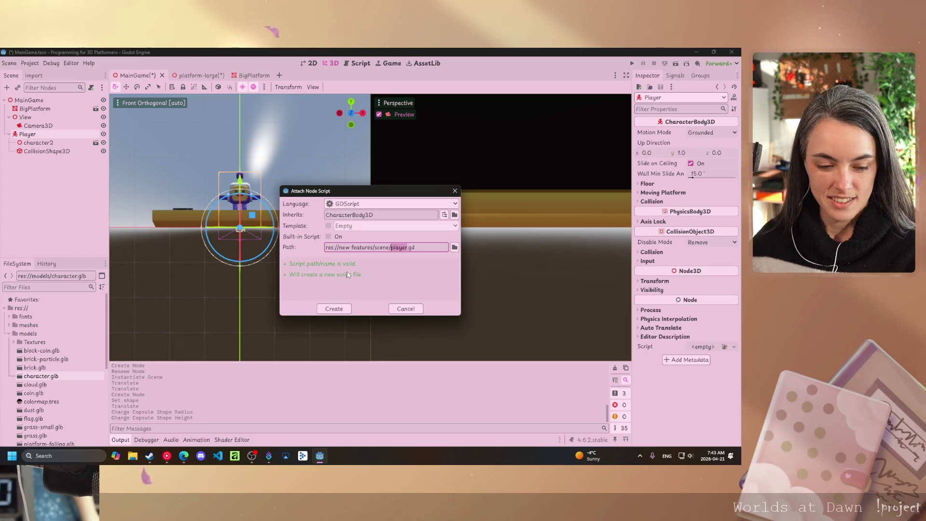
{"action": "left_click", "coordinate": [455, 248]}
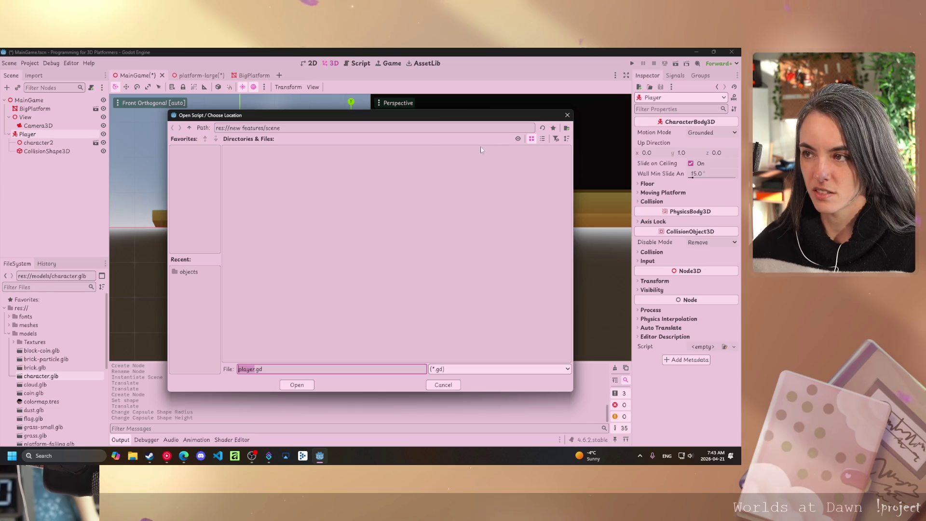
{"action": "left_click", "coordinate": [189, 128]}
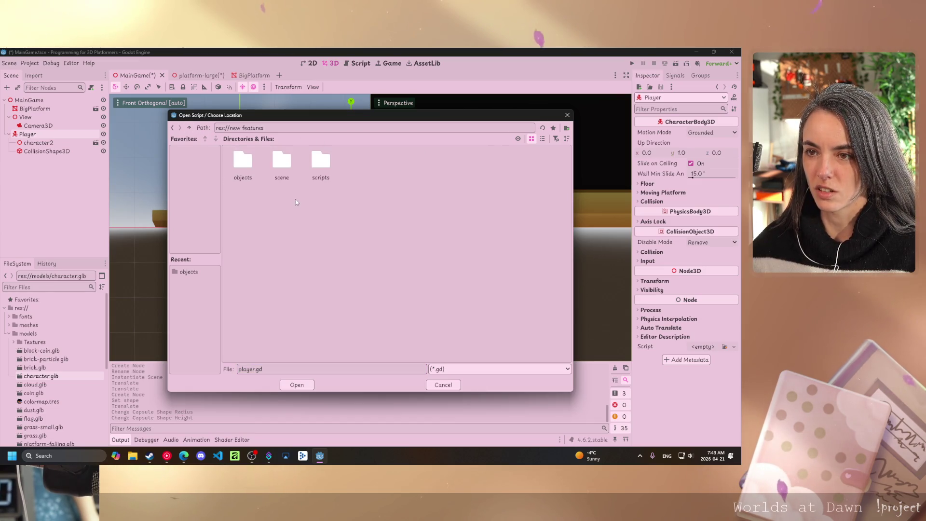
{"action": "double_click", "coordinate": [321, 161]}
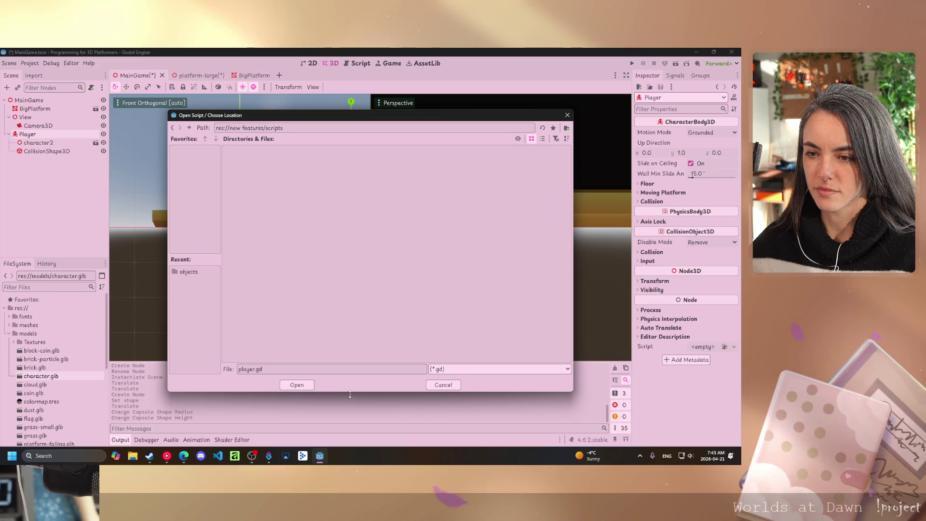
{"action": "left_click", "coordinate": [297, 385]}
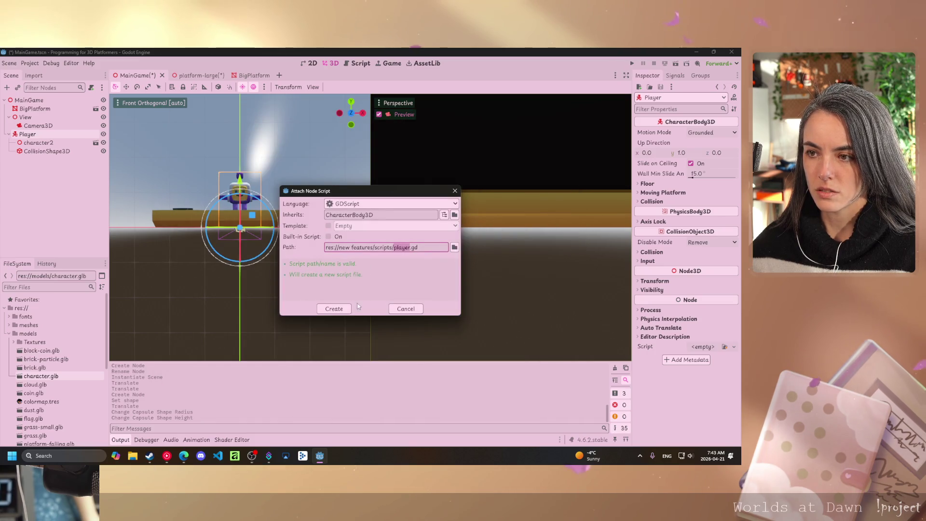
{"action": "left_click", "coordinate": [334, 309]}
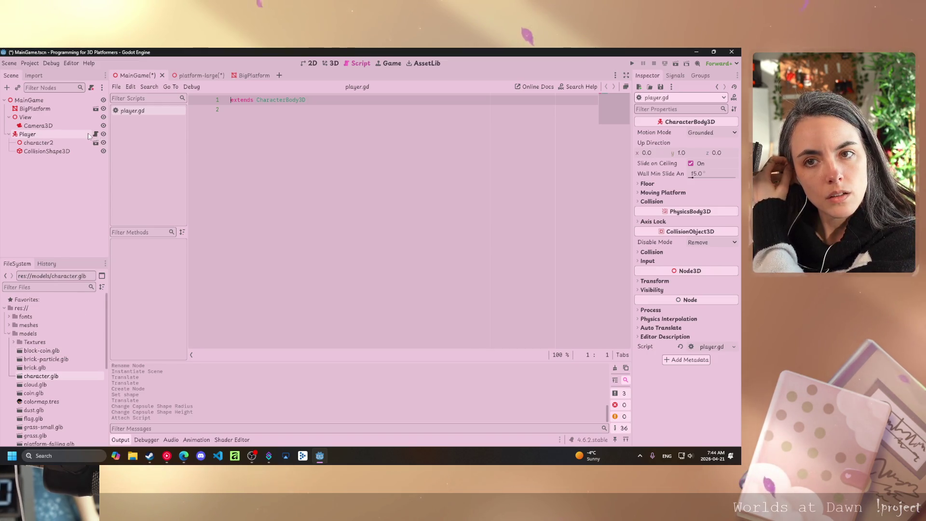
- Detach player.gd from Player and delete the file from the new features/scripts folder
{"action": "right_click", "coordinate": [89, 137]}
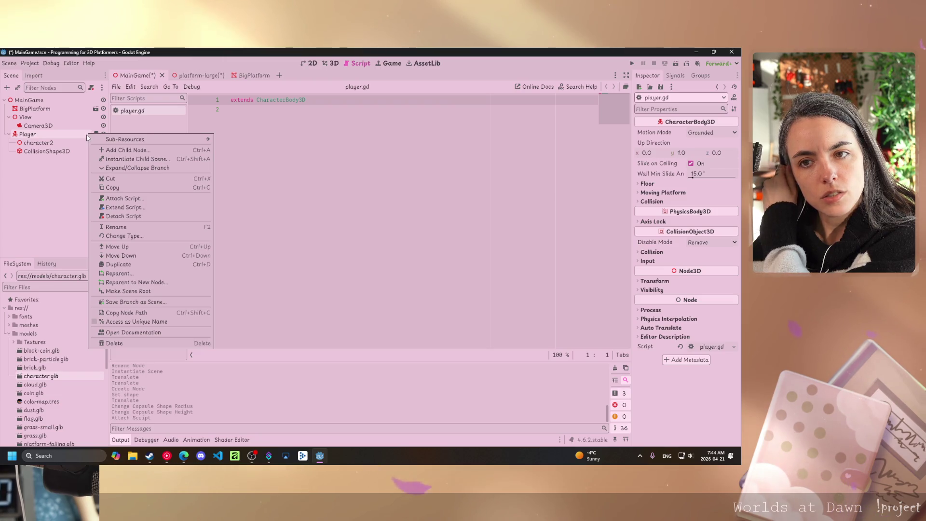
{"action": "left_click", "coordinate": [121, 216]}
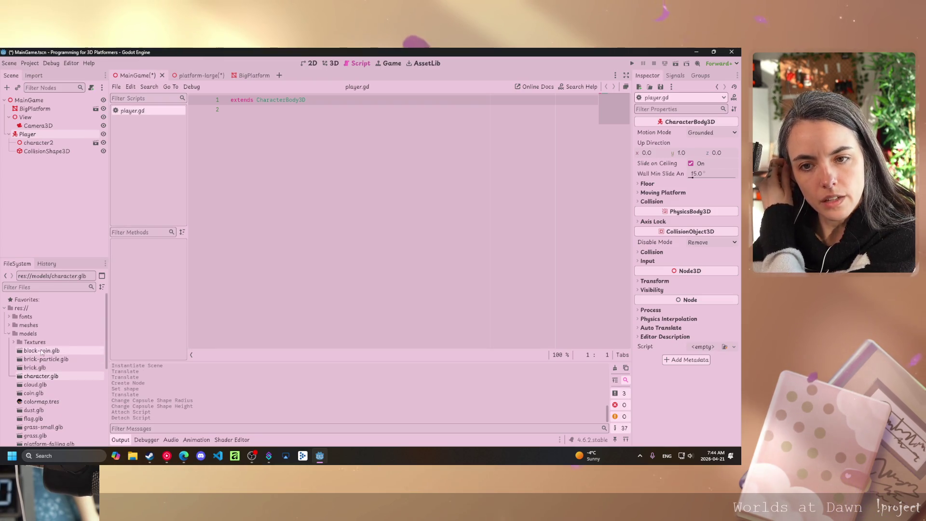
{"action": "left_click", "coordinate": [9, 333]}
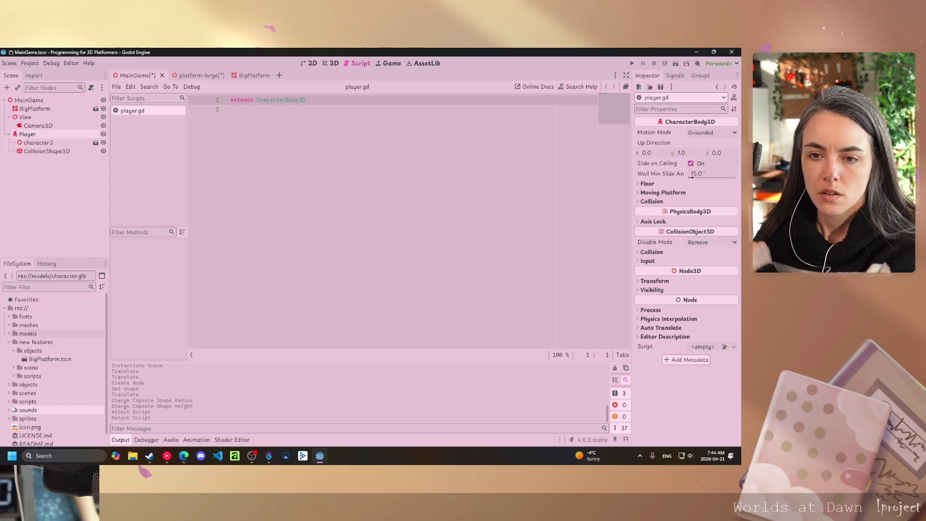
{"action": "left_click", "coordinate": [14, 376]}
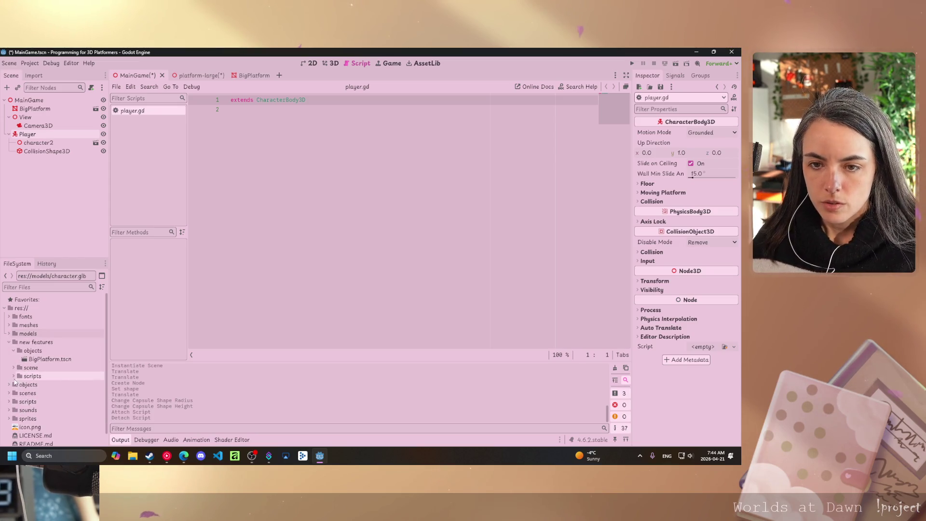
{"action": "right_click", "coordinate": [38, 384]}
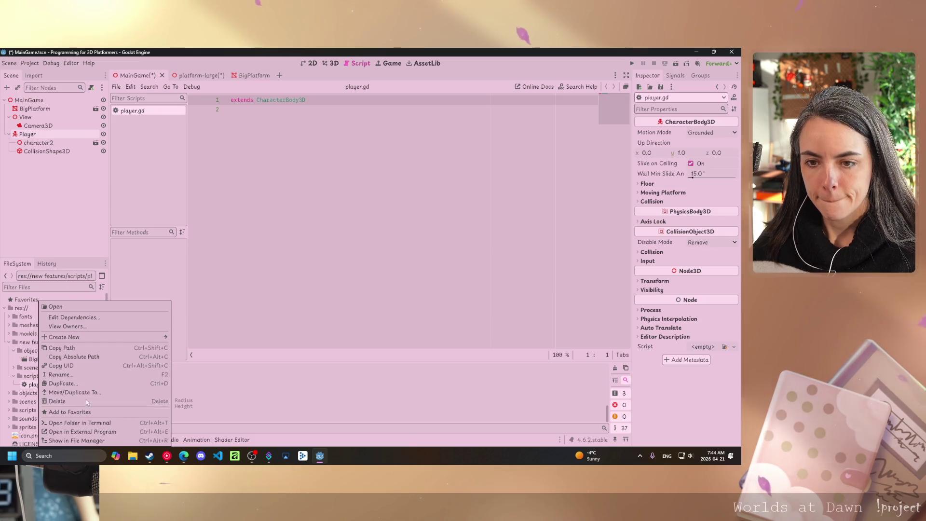
{"action": "left_click", "coordinate": [56, 402]}
{"action": "left_click", "coordinate": [311, 292]}
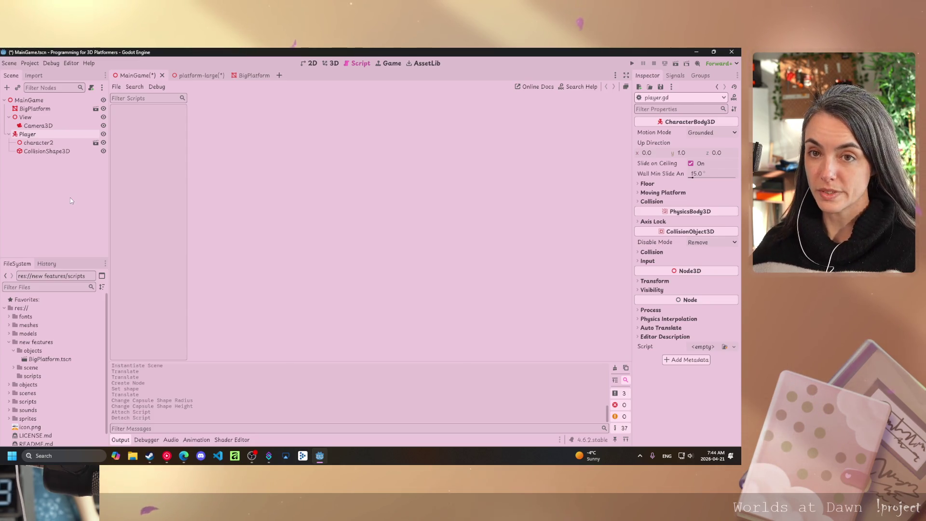
- Attach a new res://new features/scripts/player.gd to Player using the CharacterBody3D: Basic Movement template
{"action": "right_click", "coordinate": [71, 134]}
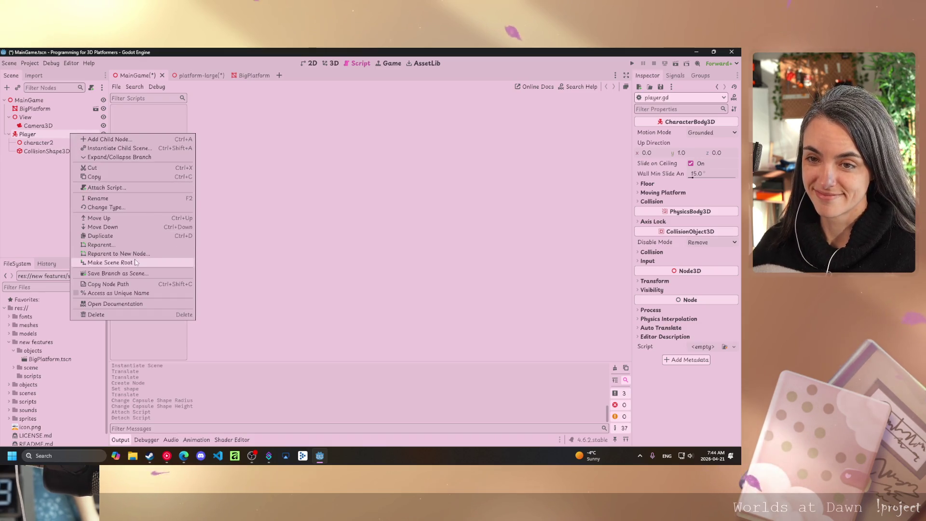
{"action": "left_click", "coordinate": [108, 187]}
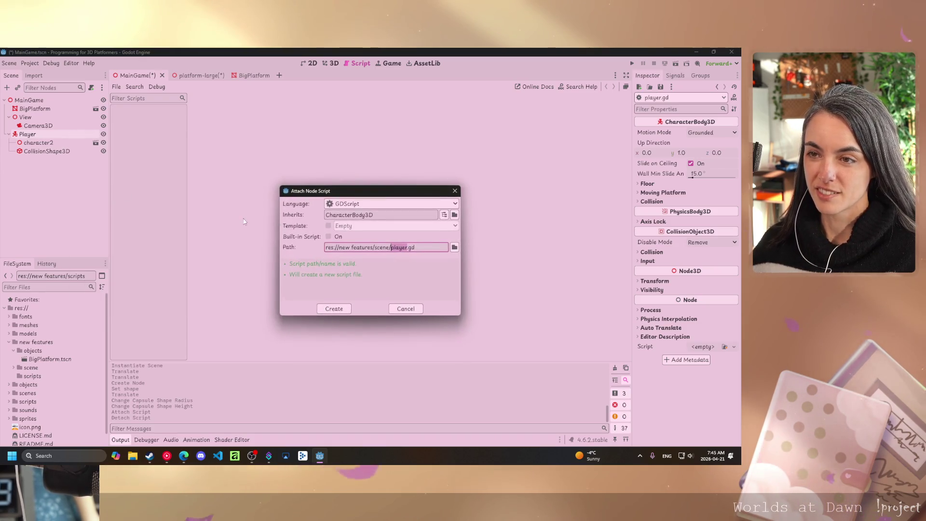
{"action": "left_click", "coordinate": [454, 247]}
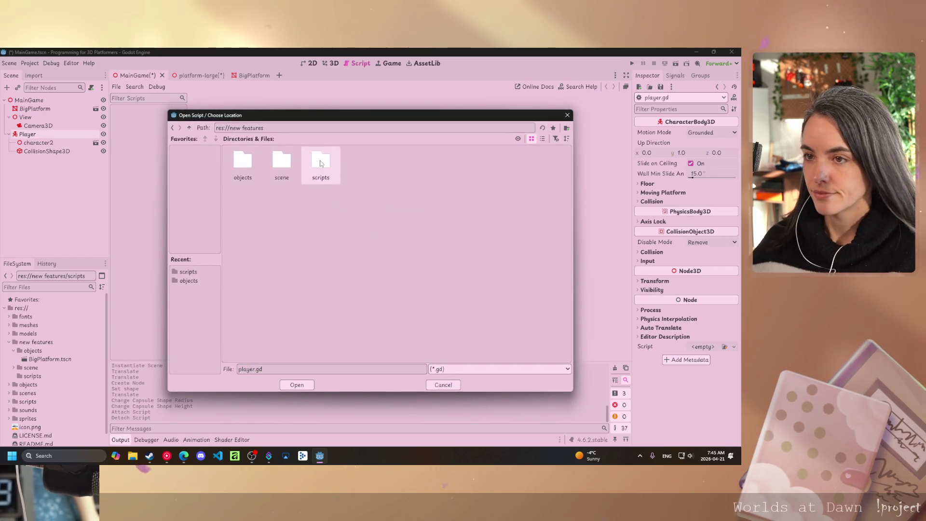
{"action": "double_click", "coordinate": [318, 166]}
{"action": "key", "text": "Return"}
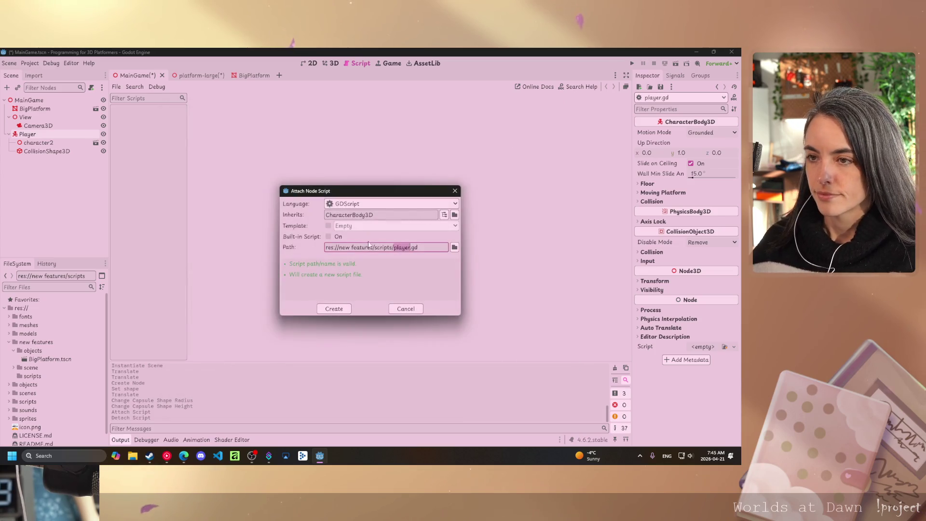
{"action": "left_click", "coordinate": [441, 227]}
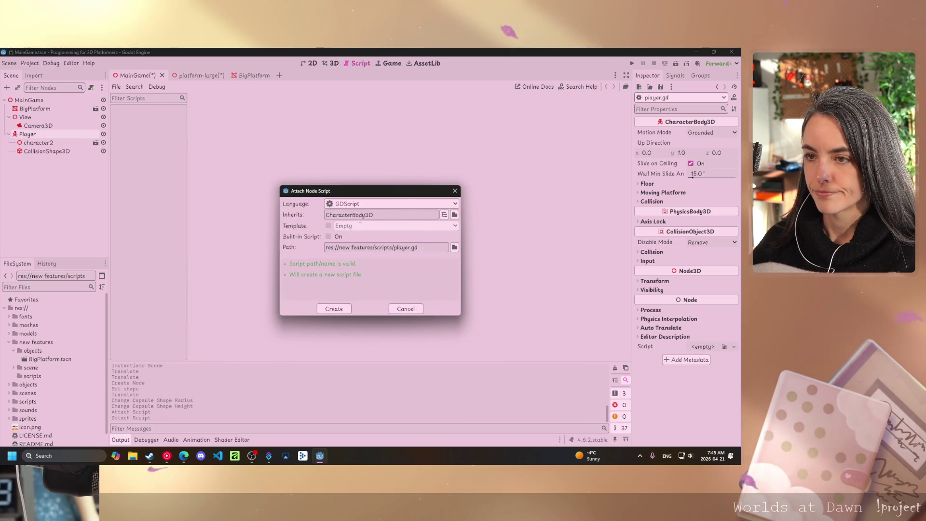
{"action": "left_click", "coordinate": [328, 226]}
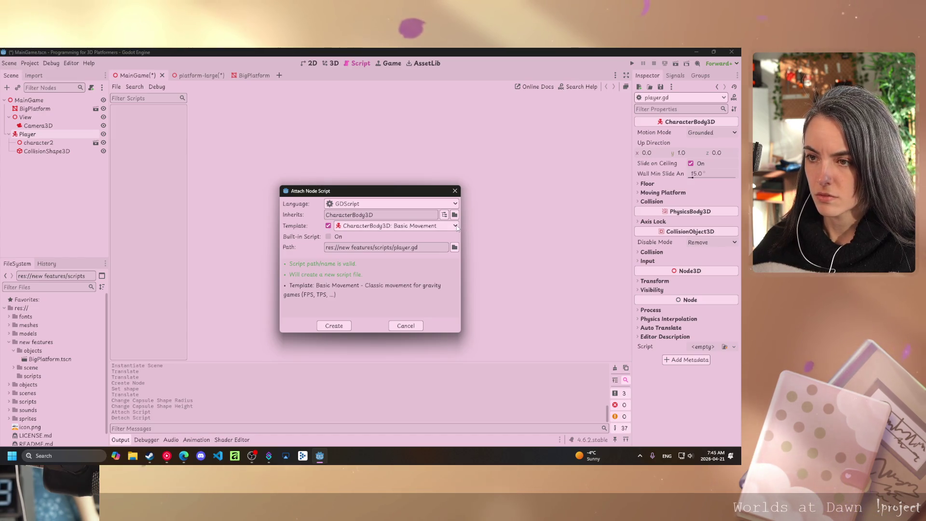
{"action": "left_click", "coordinate": [455, 225]}
{"action": "left_click", "coordinate": [377, 255]}
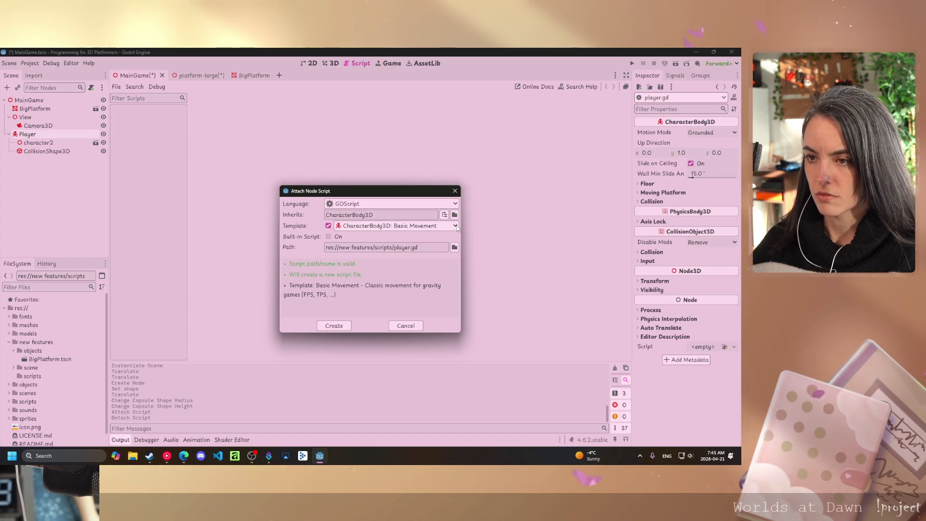
{"action": "left_click", "coordinate": [335, 326]}
{"action": "scroll", "coordinate": [396, 245], "scroll_direction": "down", "scroll_amount": 1}
{"action": "scroll", "coordinate": [395, 245], "scroll_direction": "up", "scroll_amount": 1}
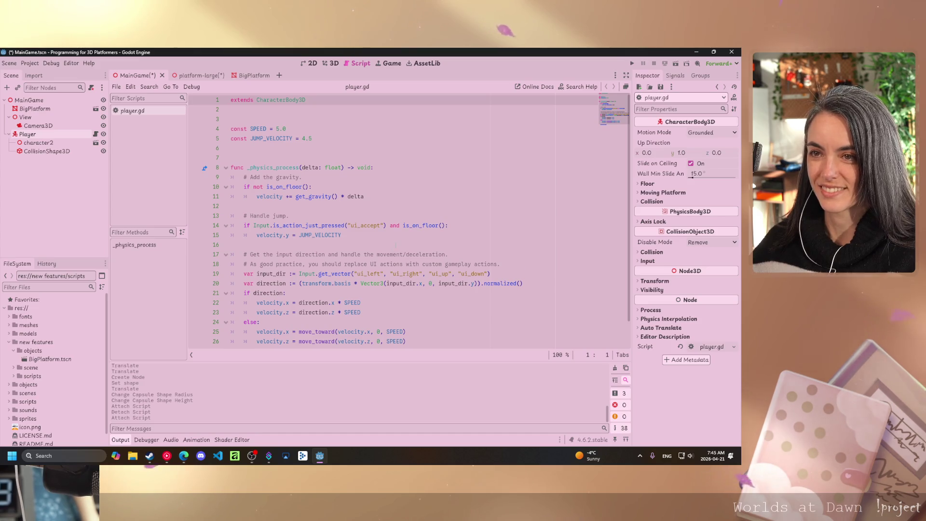
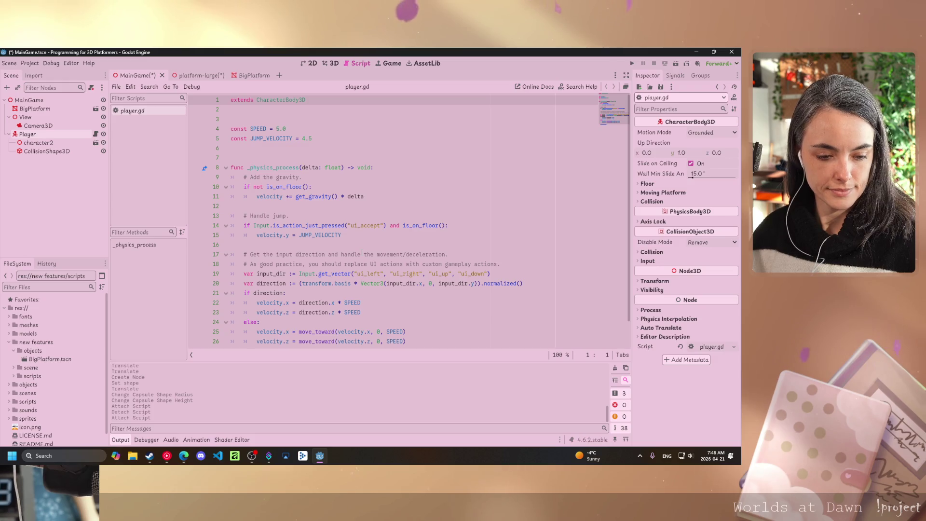
- Save MainGame, run the project, and dismiss the 'Requested file format unknown: glb' alert
{"action": "key", "text": "ctrl+s"}
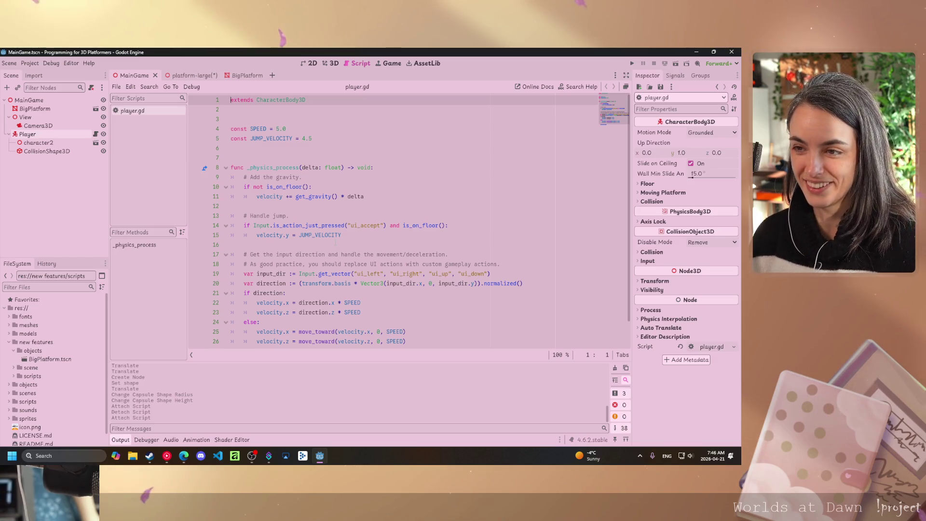
{"action": "left_click", "coordinate": [632, 63]}
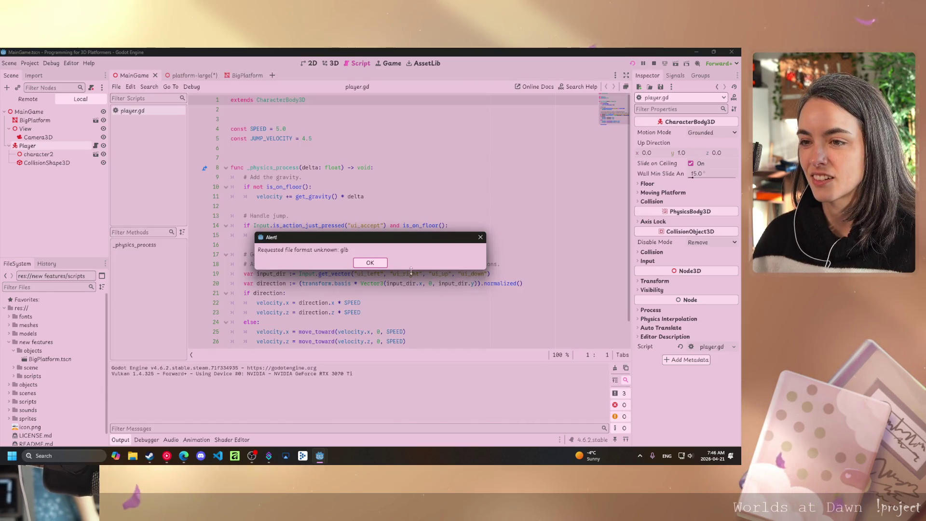
{"action": "left_click", "coordinate": [370, 262]}
{"action": "left_click", "coordinate": [184, 76]}
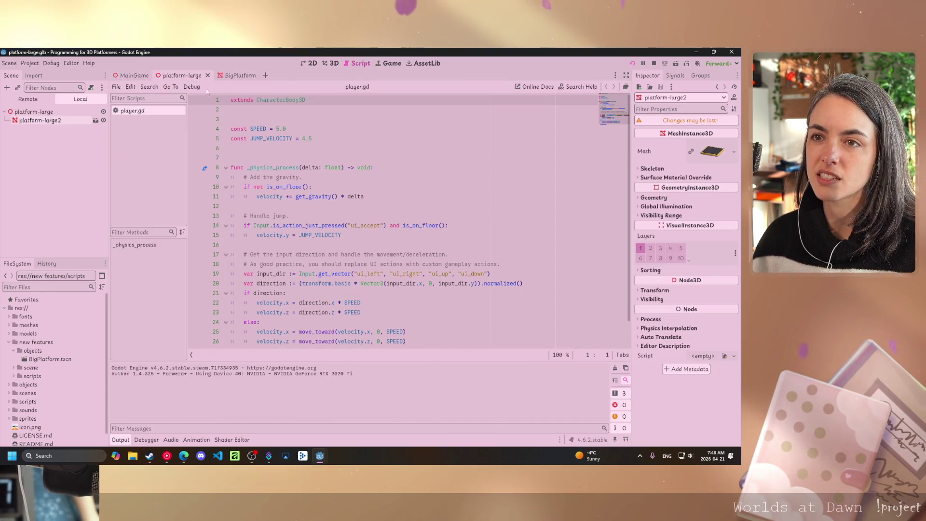
{"action": "left_click", "coordinate": [289, 177]}
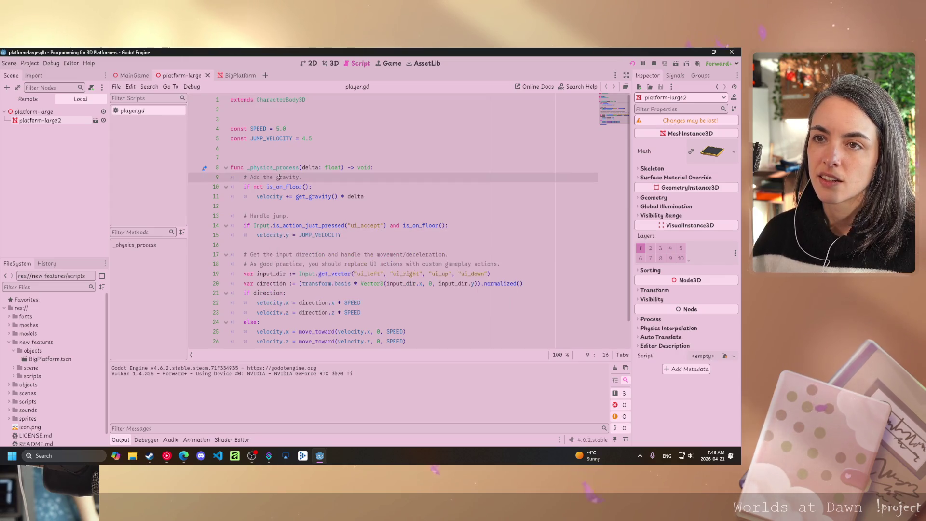
{"action": "left_click", "coordinate": [207, 76]}
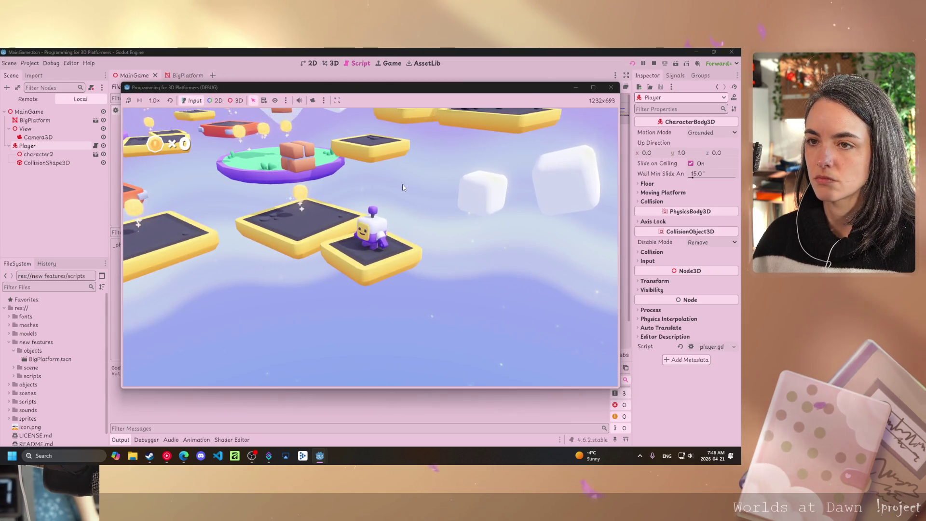
- Stop the debug game, expand the scripts folder in FileSystem, then test-run with F5 and stop
{"action": "left_click", "coordinate": [617, 88]}
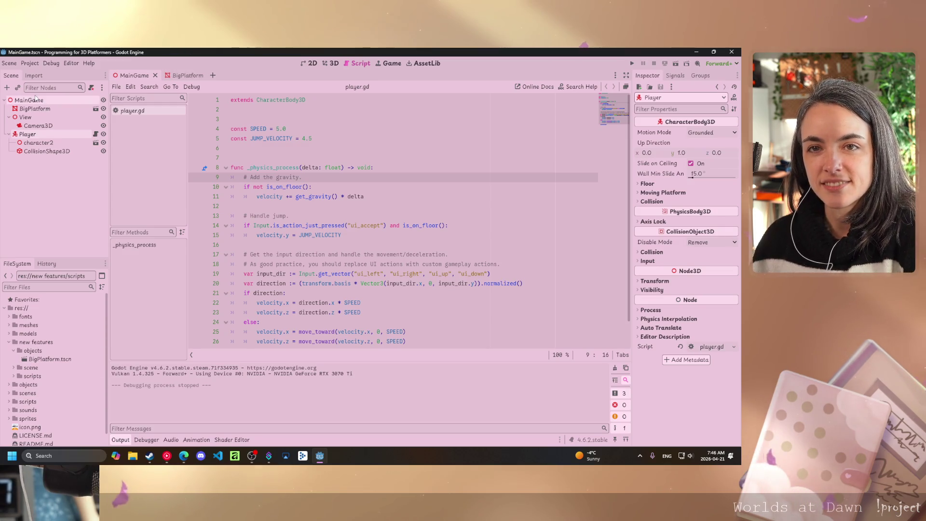
{"action": "scroll", "coordinate": [44, 381], "scroll_direction": "down", "scroll_amount": 1}
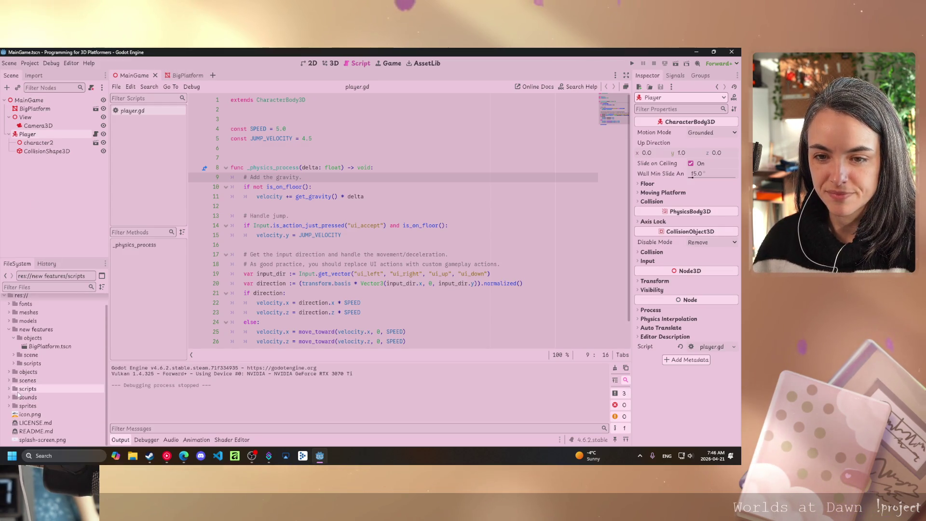
{"action": "left_click", "coordinate": [10, 389]}
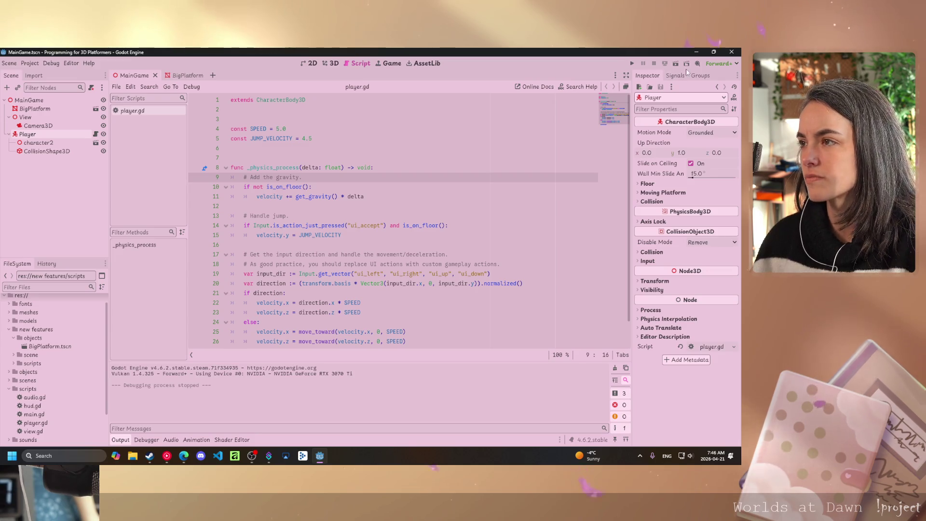
{"action": "key", "text": "F5"}
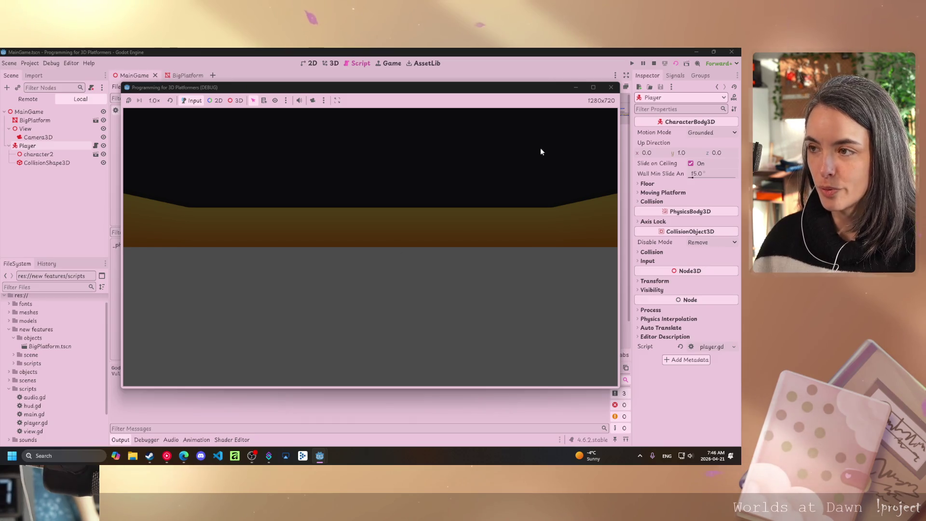
{"action": "left_click", "coordinate": [611, 87]}
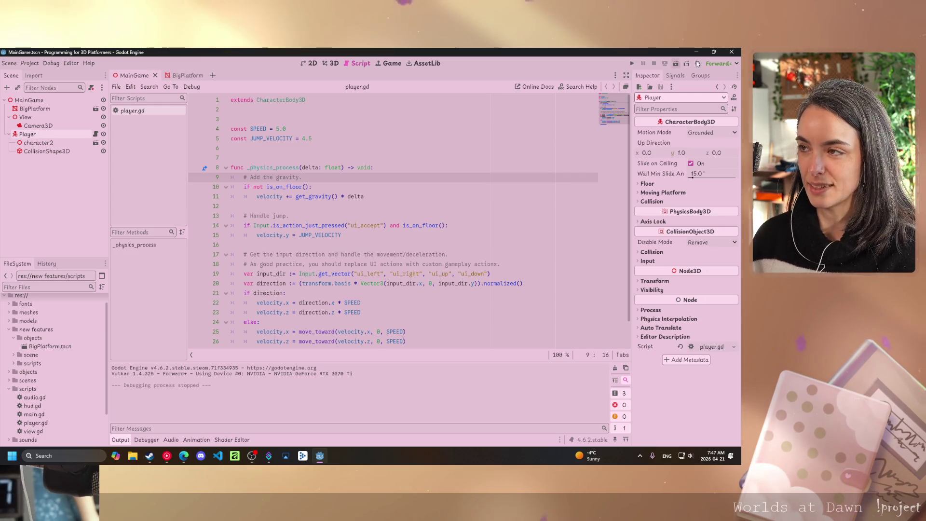
{"action": "left_click", "coordinate": [632, 63]}
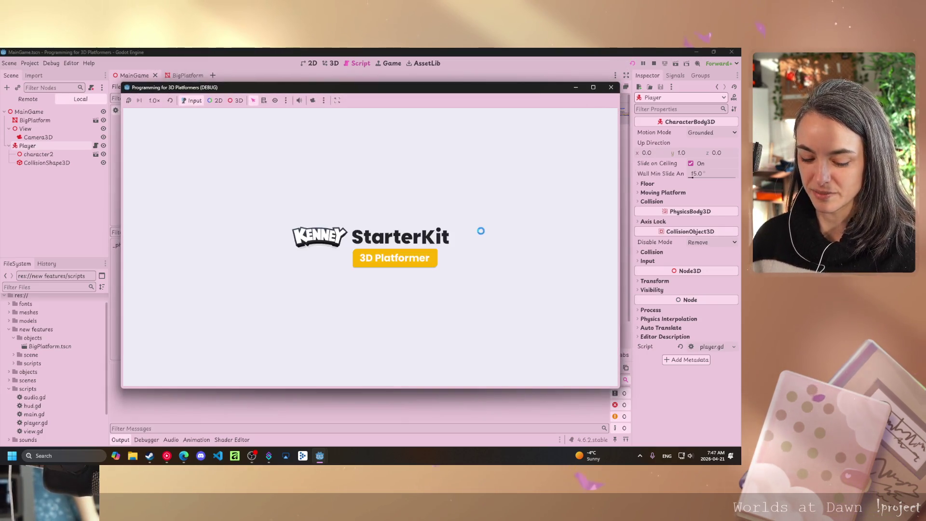
{"action": "key", "text": "w"}
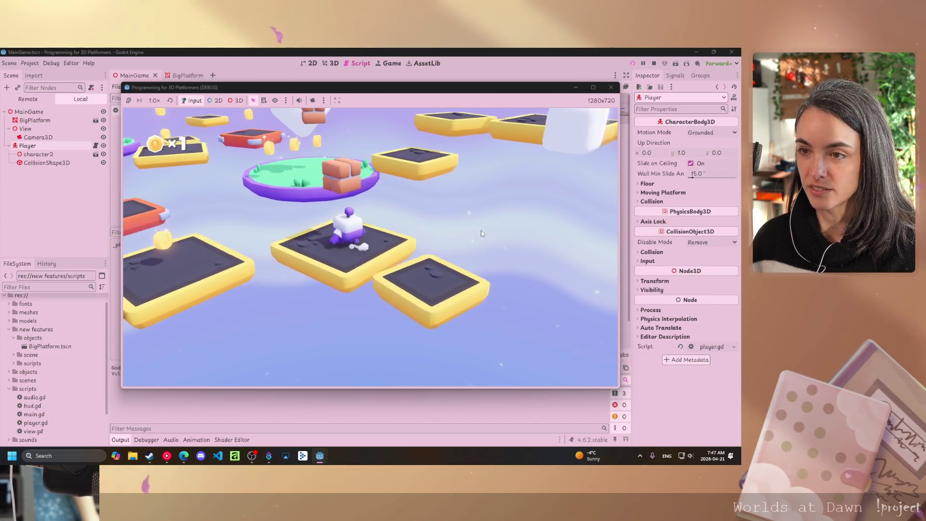
{"action": "key", "text": "w"}
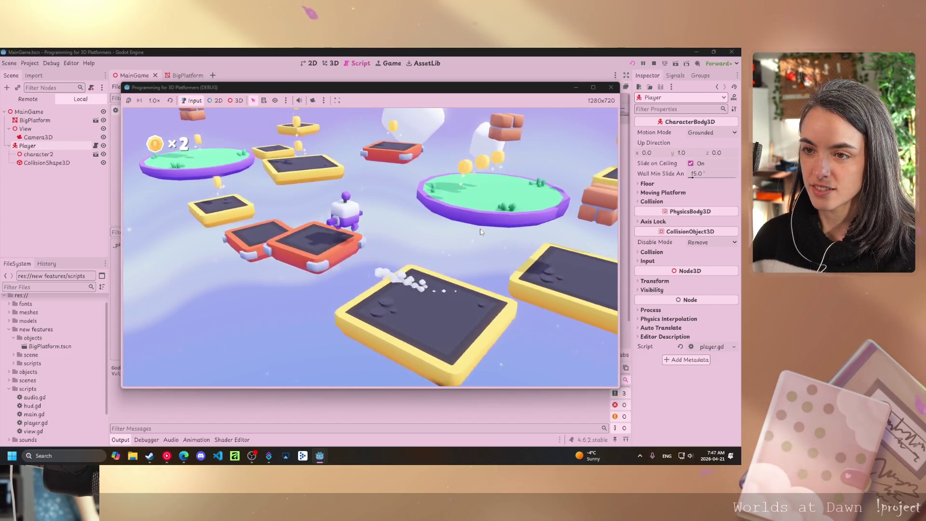
{"action": "key", "text": "w"}
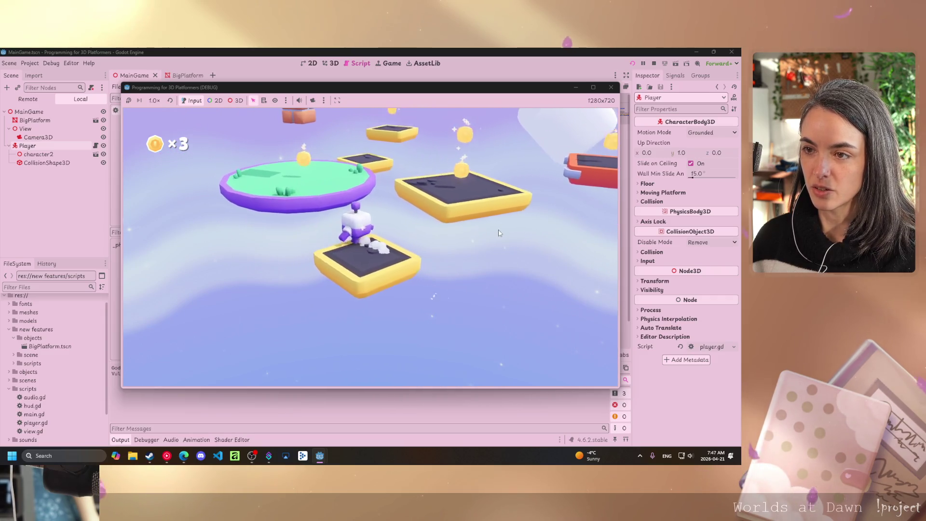
{"action": "key", "text": "w"}
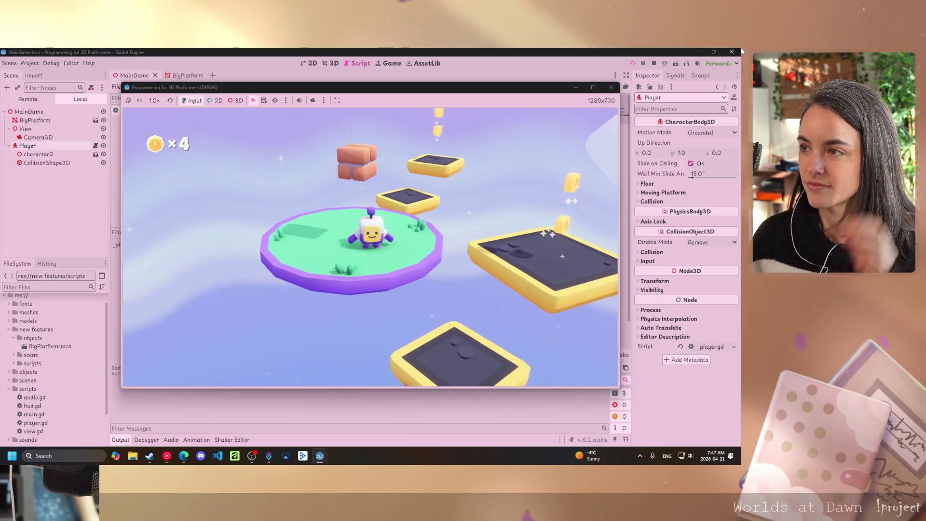
{"action": "left_click", "coordinate": [612, 87]}
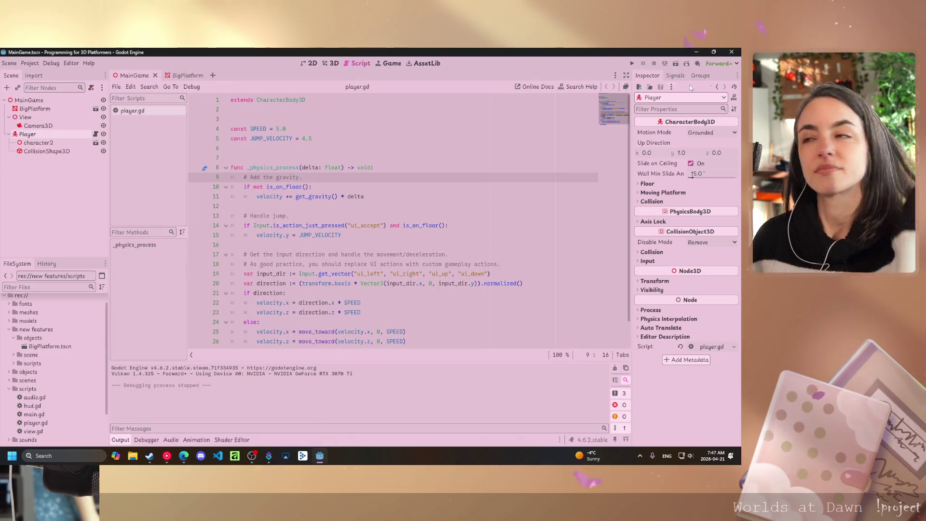
{"action": "left_click", "coordinate": [677, 64]}
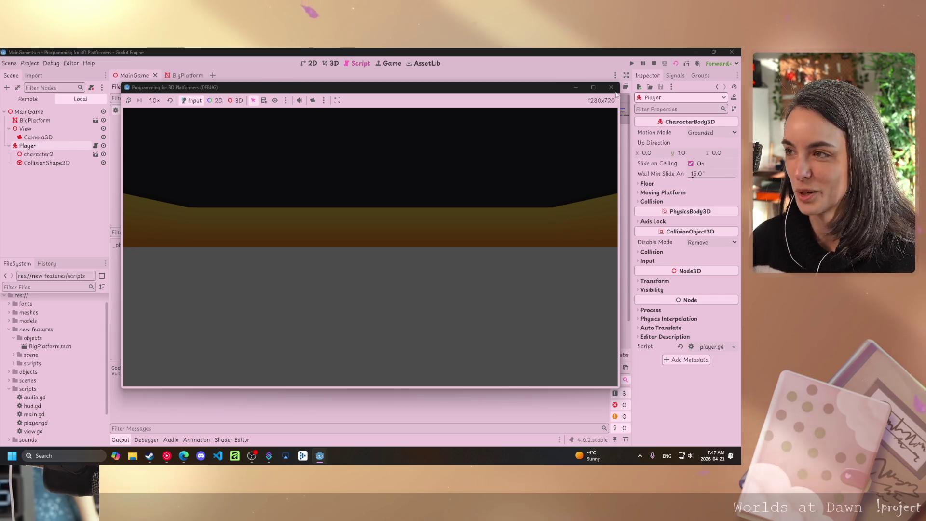
{"action": "left_click", "coordinate": [611, 88]}
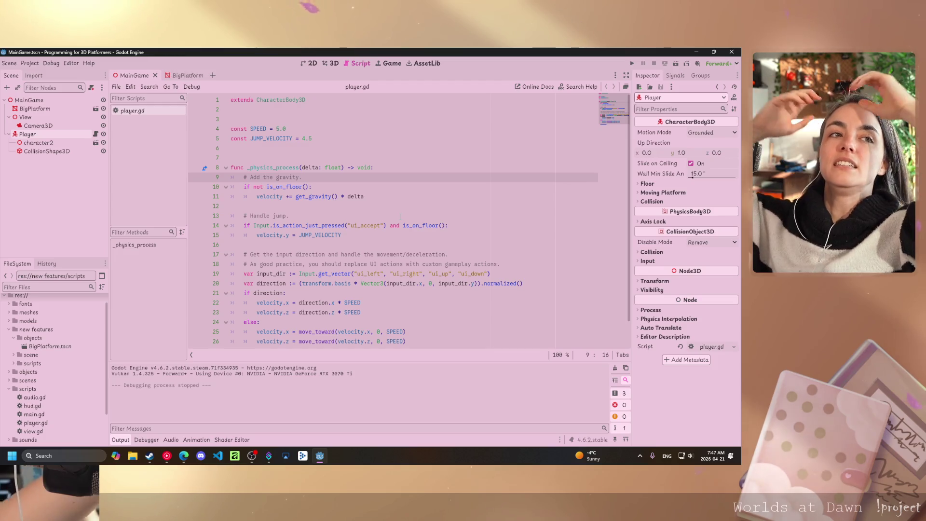
{"action": "key", "text": "ctrl+shift+q"}
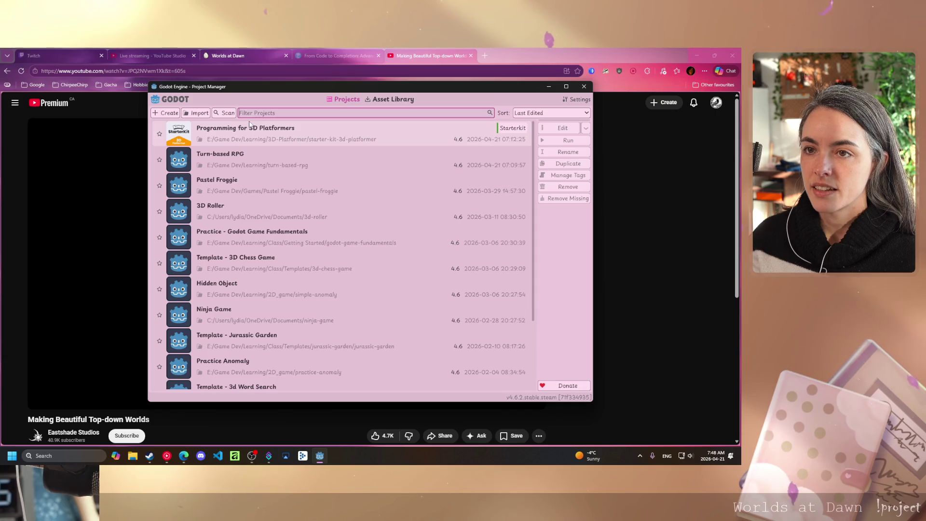
- Search the Asset Library for 'starter kit', view the template, then reopen Programming for 3D Platformers
{"action": "left_click", "coordinate": [389, 99]}
{"action": "left_click", "coordinate": [346, 98]}
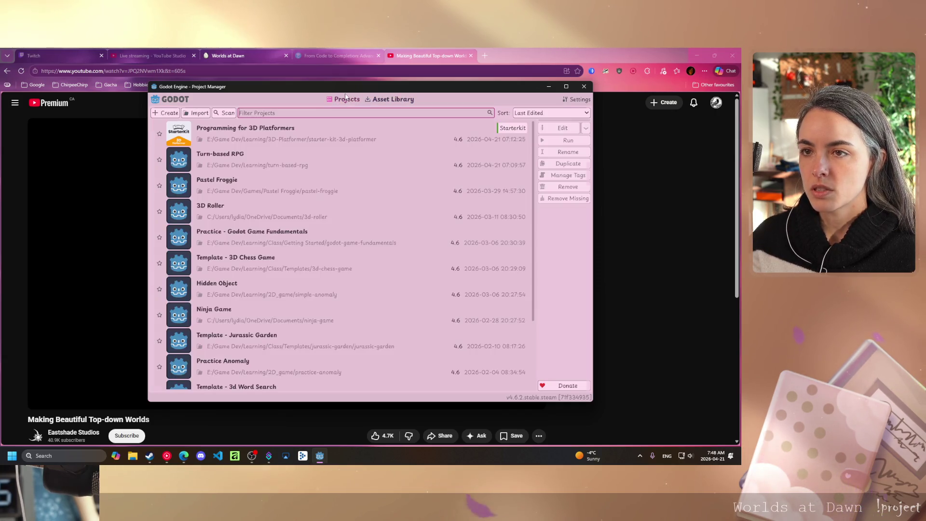
{"action": "left_click", "coordinate": [388, 99]}
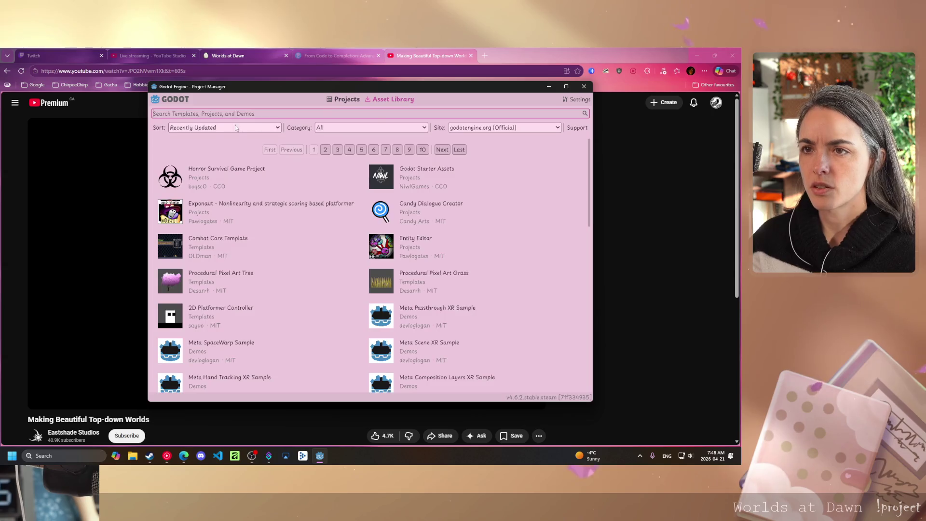
{"action": "type", "text": "starter"}
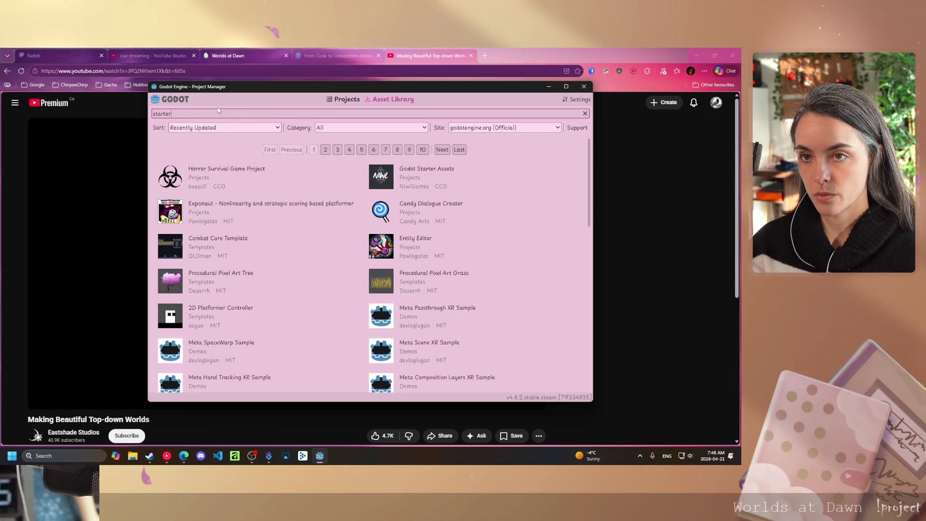
{"action": "type", "text": " kit"}
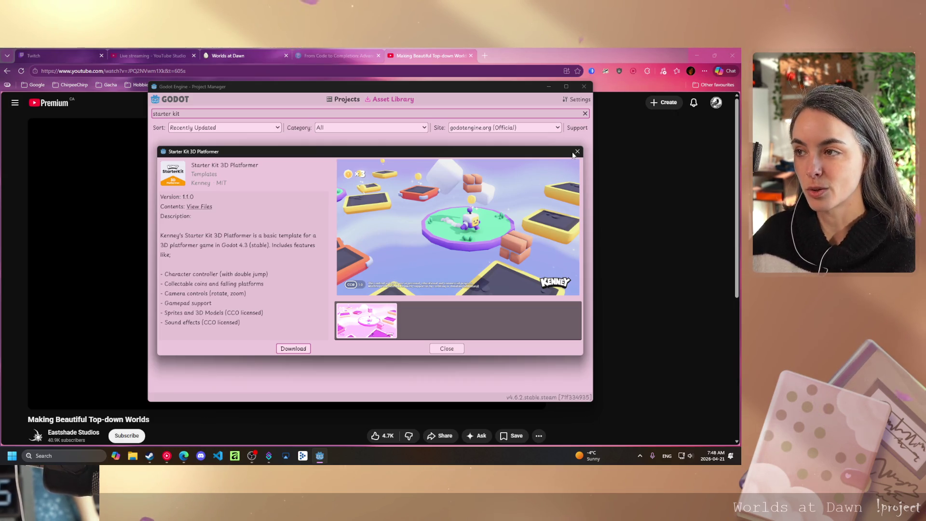
{"action": "left_click", "coordinate": [577, 152]}
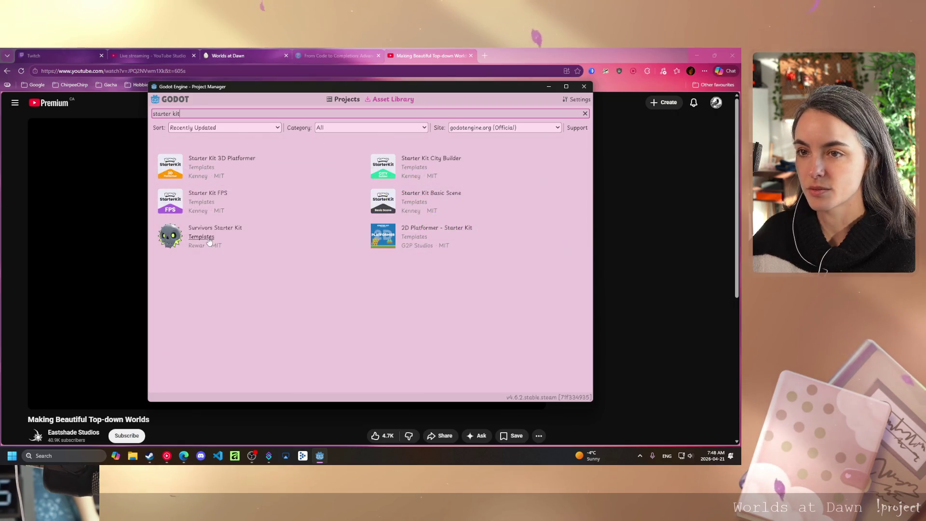
{"action": "left_click", "coordinate": [342, 99]}
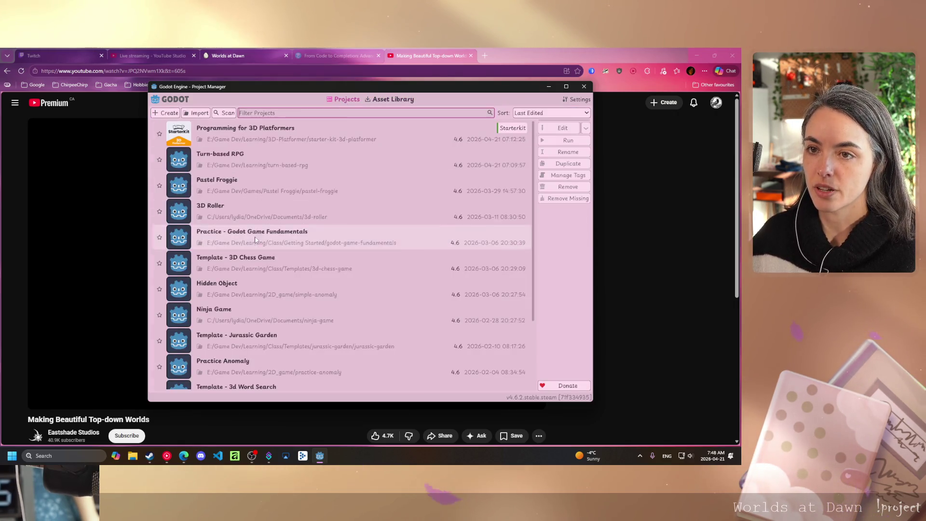
{"action": "double_click", "coordinate": [229, 139]}
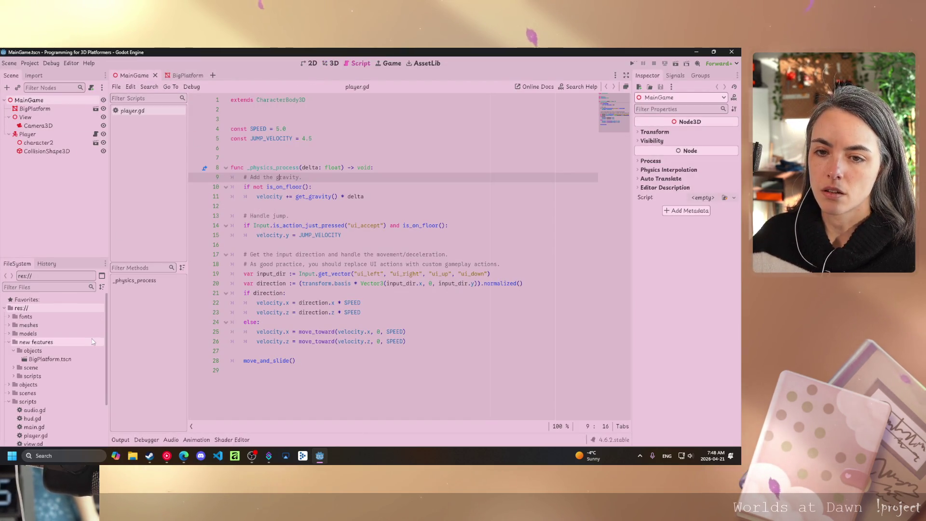
- Open main.tscn from the scenes folder and select its Player node to inspect the script
{"action": "scroll", "coordinate": [77, 346], "scroll_direction": "down", "scroll_amount": 3}
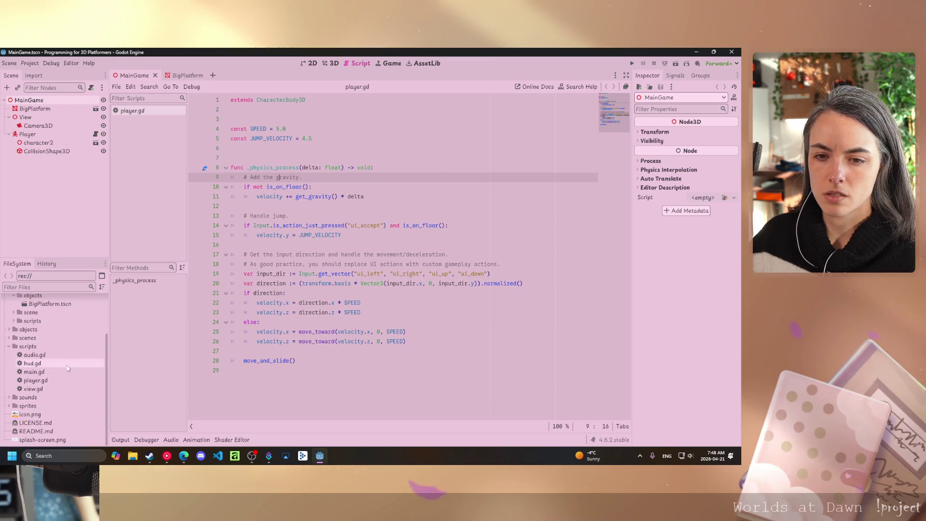
{"action": "left_click", "coordinate": [9, 338]}
{"action": "double_click", "coordinate": [42, 356]}
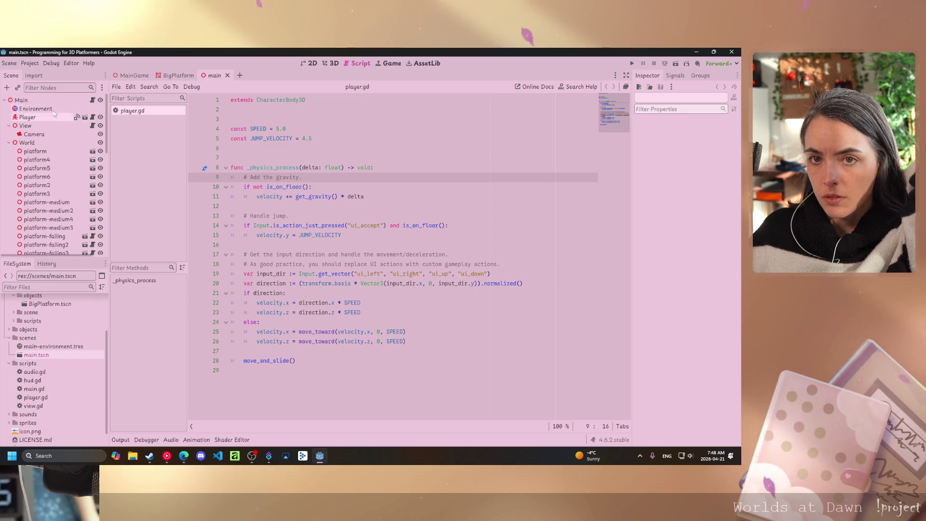
{"action": "left_click", "coordinate": [76, 117]}
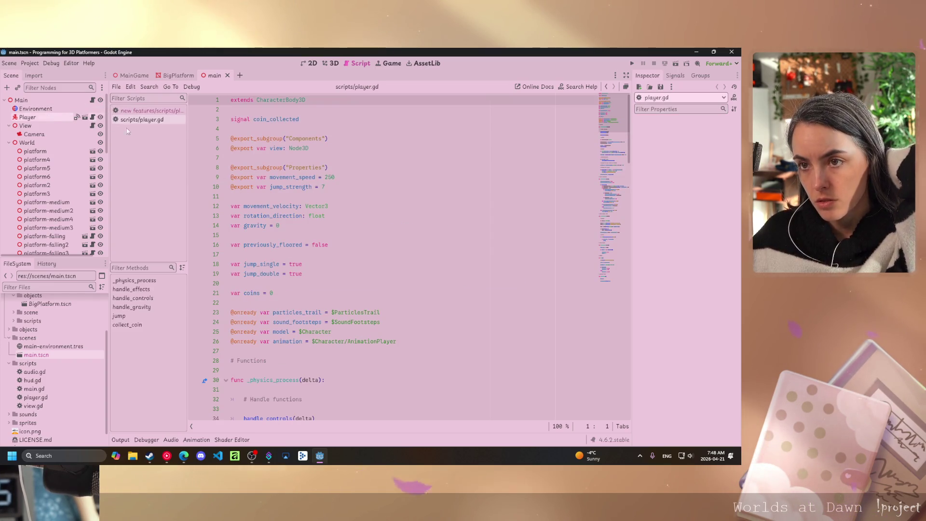
{"action": "scroll", "coordinate": [386, 256], "scroll_direction": "down", "scroll_amount": 20}
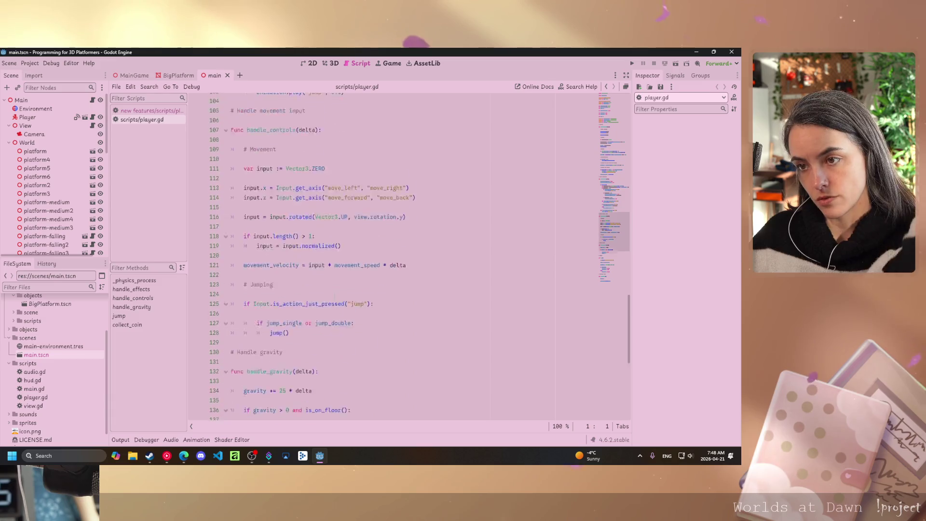
{"action": "scroll", "coordinate": [335, 296], "scroll_direction": "down", "scroll_amount": 4}
{"action": "scroll", "coordinate": [335, 296], "scroll_direction": "up", "scroll_amount": 10}
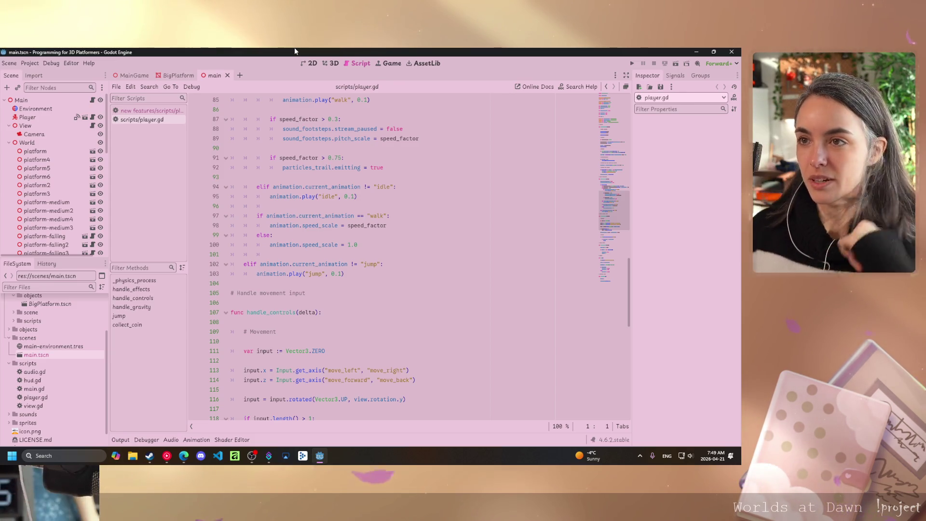
- Close the main scene and return to the MainGame scene's old player.gd script
{"action": "left_click", "coordinate": [227, 75]}
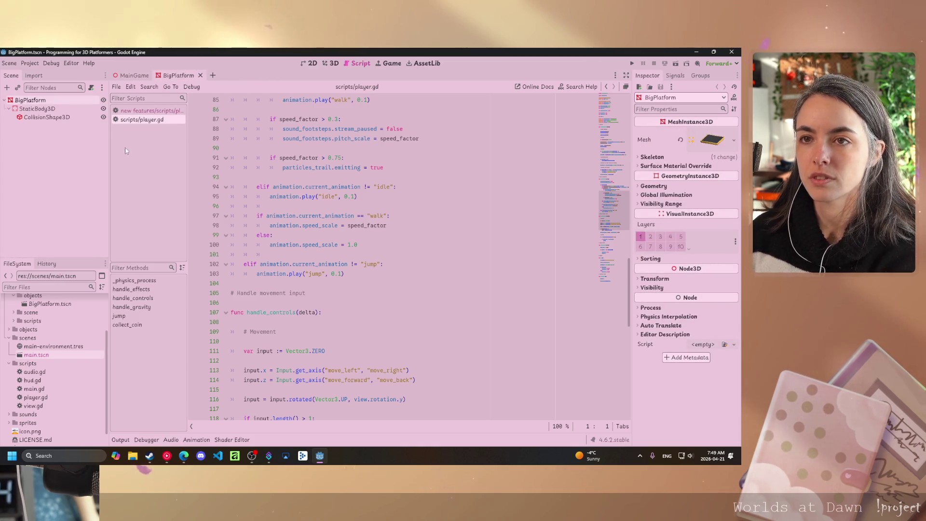
{"action": "left_click", "coordinate": [134, 76]}
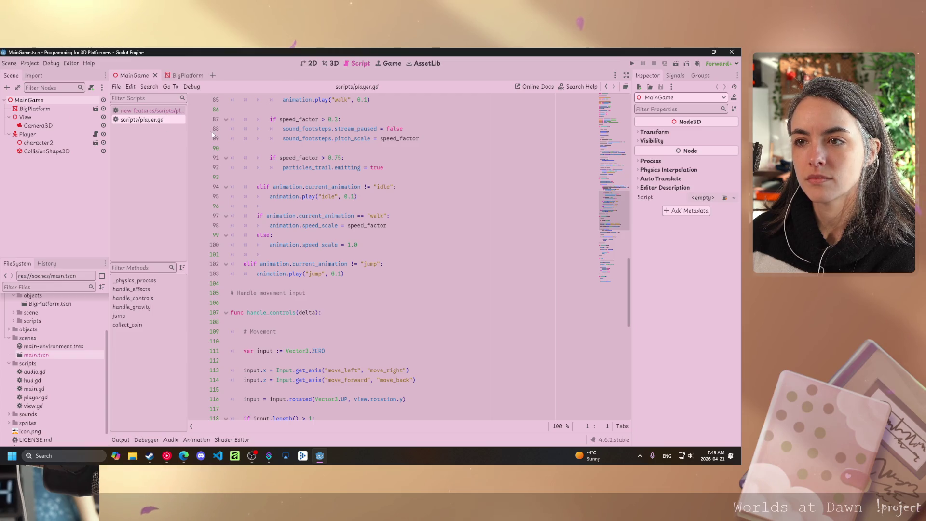
{"action": "left_click", "coordinate": [335, 158]}
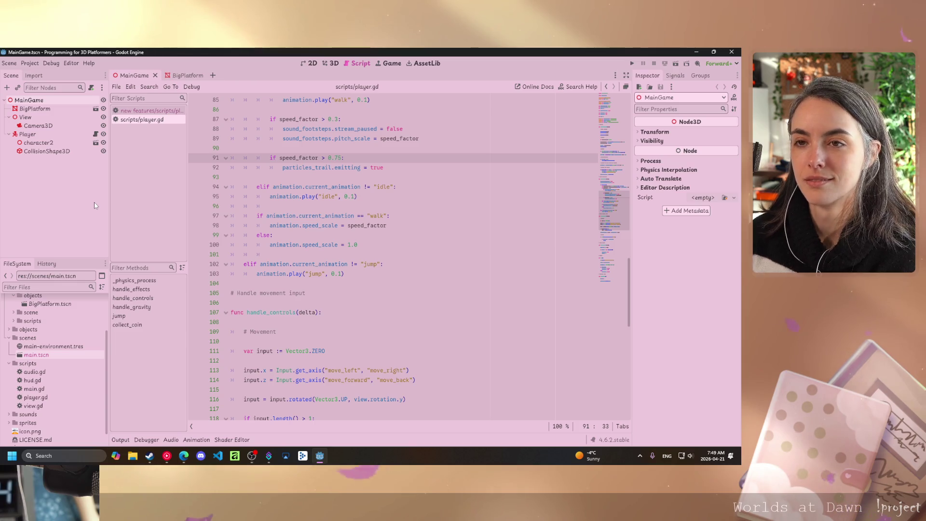
- Open new features/scripts/player.gd via the script icon beside the Player node
{"action": "left_click", "coordinate": [95, 135]}
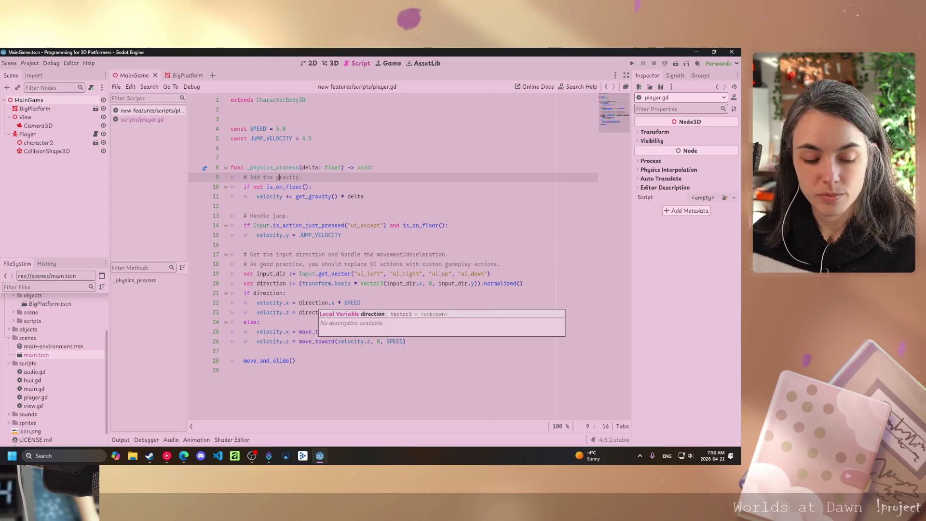
- Replace the _physics_process template body with pass, delete the SPEED and JUMP_VELOCITY constants, and save
{"action": "mouse_move", "coordinate": [232, 370]}
{"action": "left_mouse_down"}
{"action": "mouse_move", "coordinate": [229, 183]}
{"action": "mouse_move", "coordinate": [221, 172]}
{"action": "left_mouse_up"}
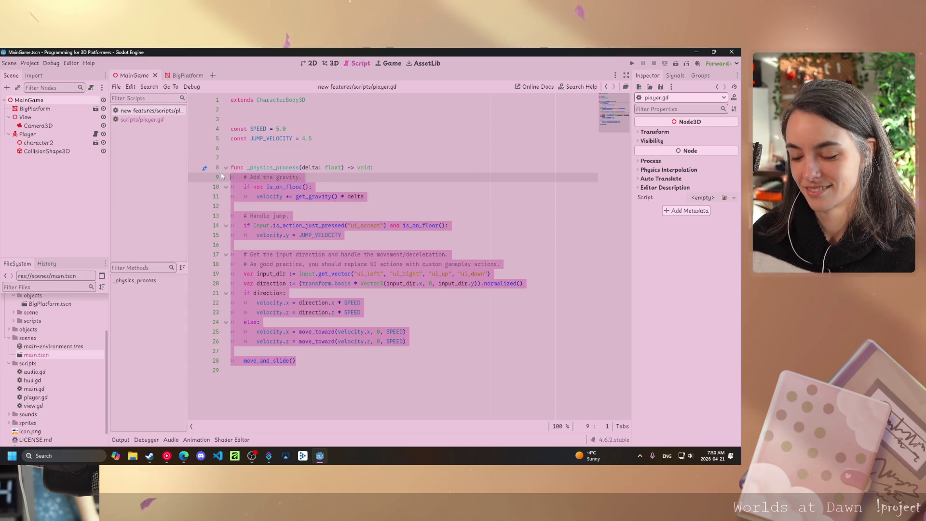
{"action": "key", "text": "Delete"}
{"action": "type", "text": "ass"}
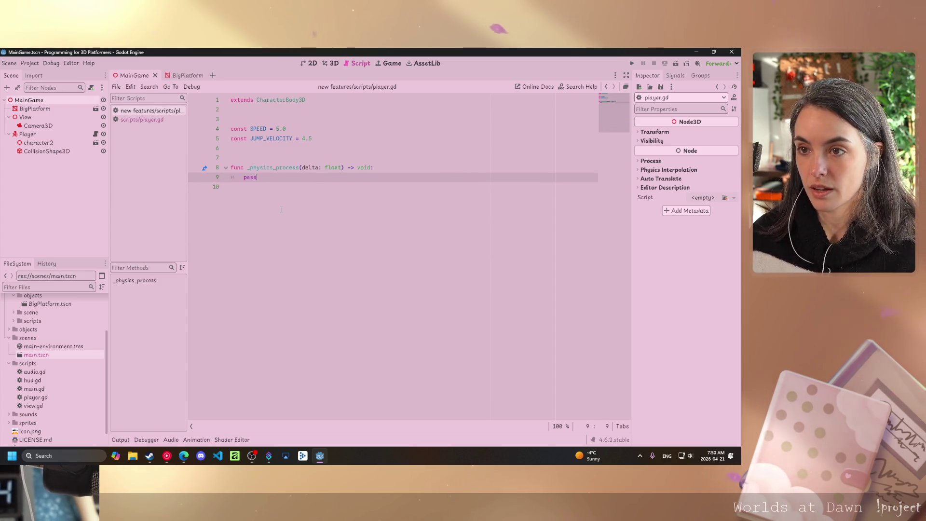
{"action": "left_click_drag", "start_coordinate": [313, 139], "coordinate": [270, 128]}
{"action": "key", "text": "shift+Up"}
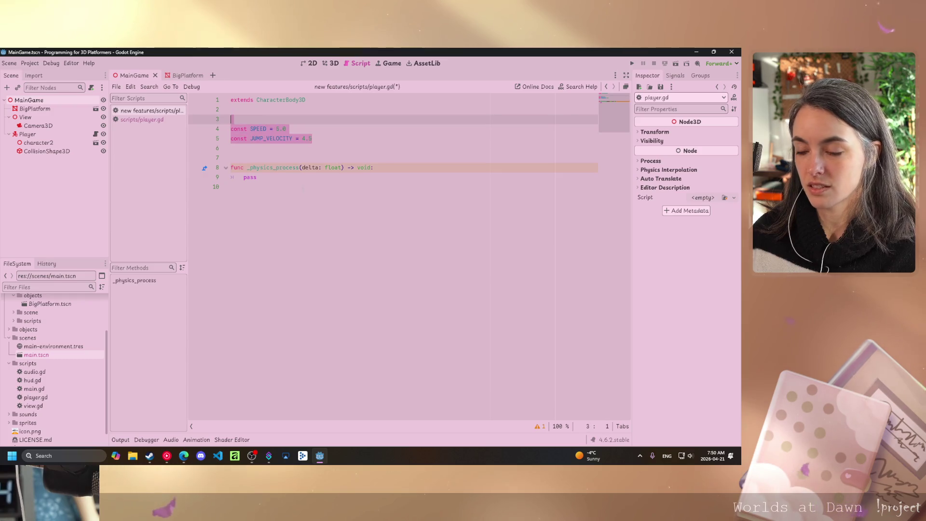
{"action": "key", "text": "Delete"}
{"action": "key", "text": "BackSpace"}
{"action": "key", "text": "BackSpace"}
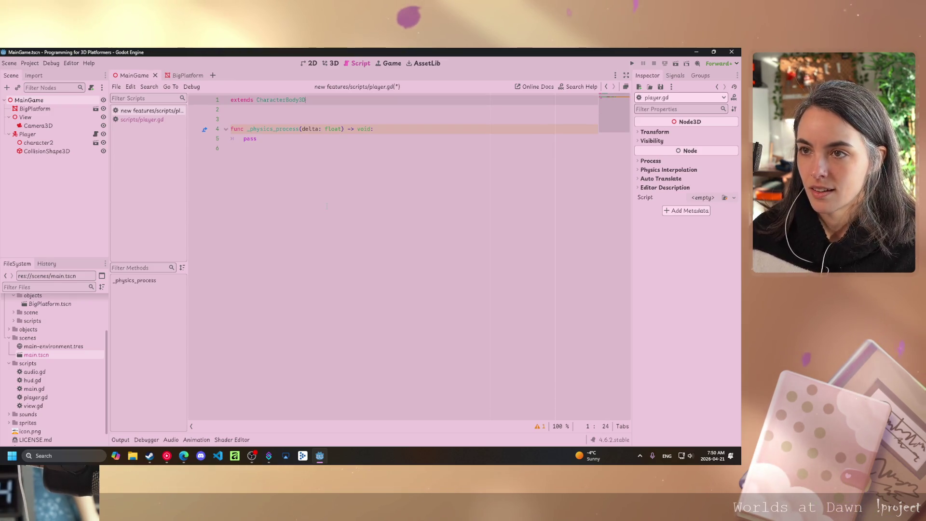
{"action": "key", "text": "ctrl+s"}
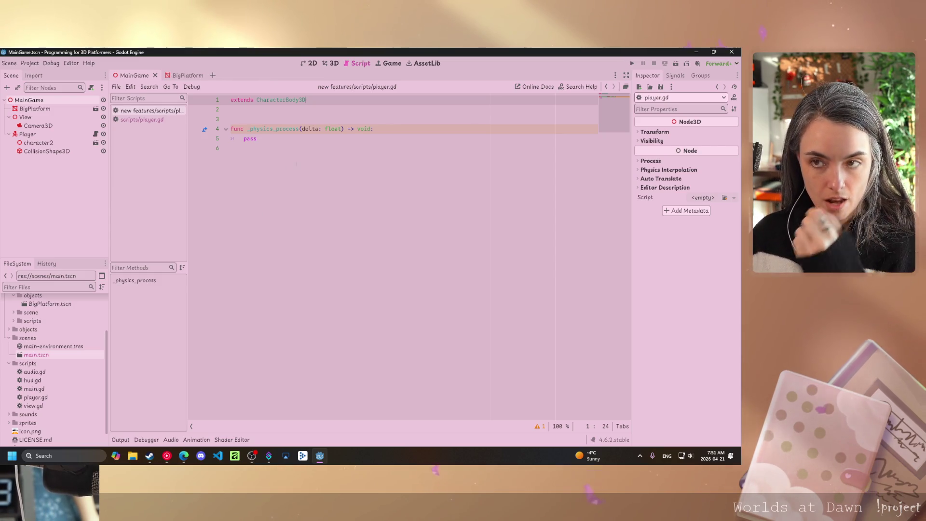
- Add 'var movement_speed = 250' and 'var movement_velocity: Vector3' below extends, then save
{"action": "left_click", "coordinate": [220, 109]}
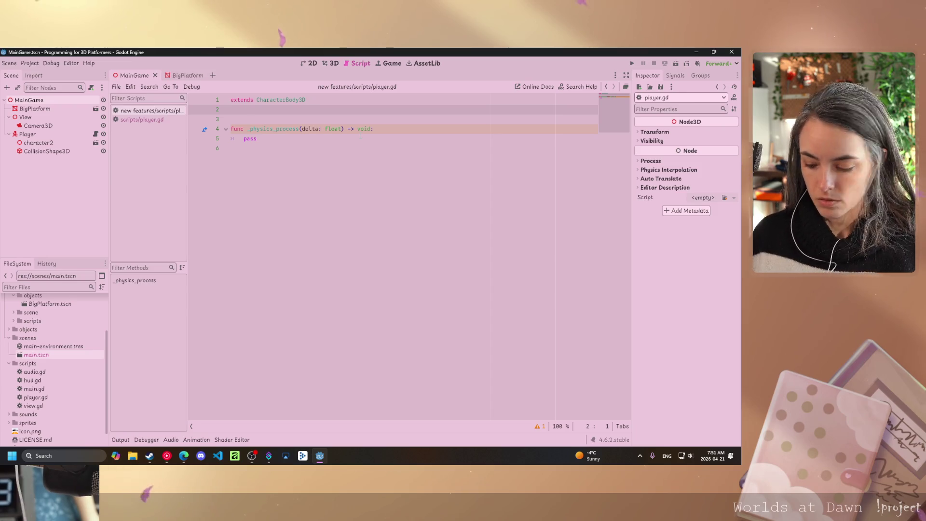
{"action": "key", "text": "Return"}
{"action": "type", "text": "var mo"}
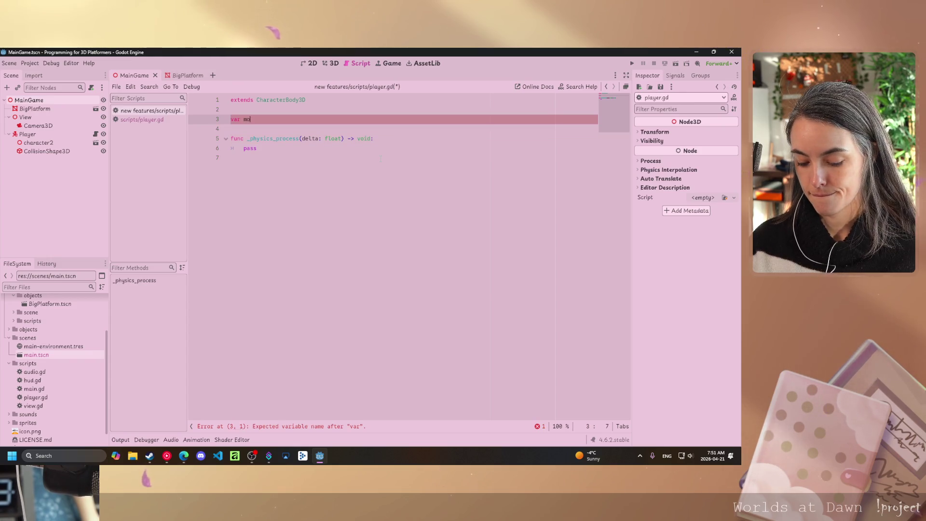
{"action": "type", "text": "vement_s"}
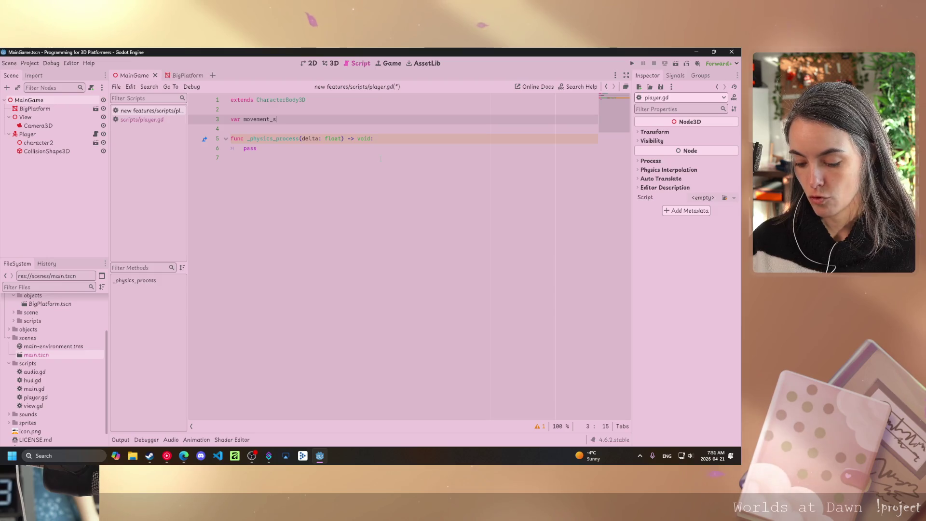
{"action": "type", "text": "peed = "}
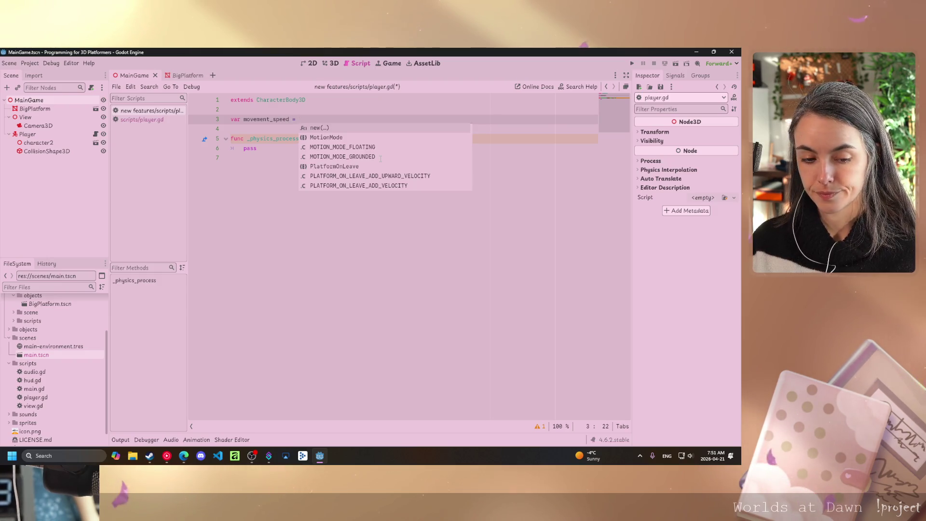
{"action": "type", "text": "250"}
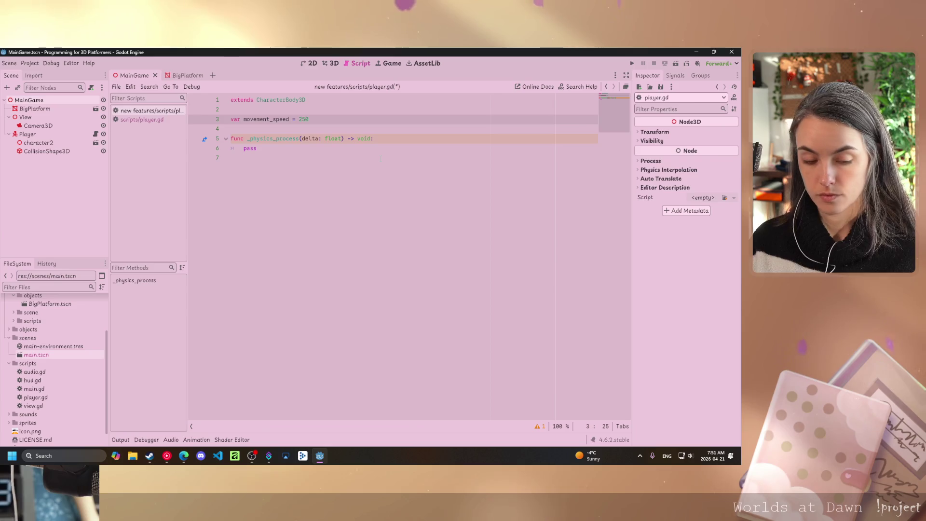
{"action": "key", "text": "Return"}
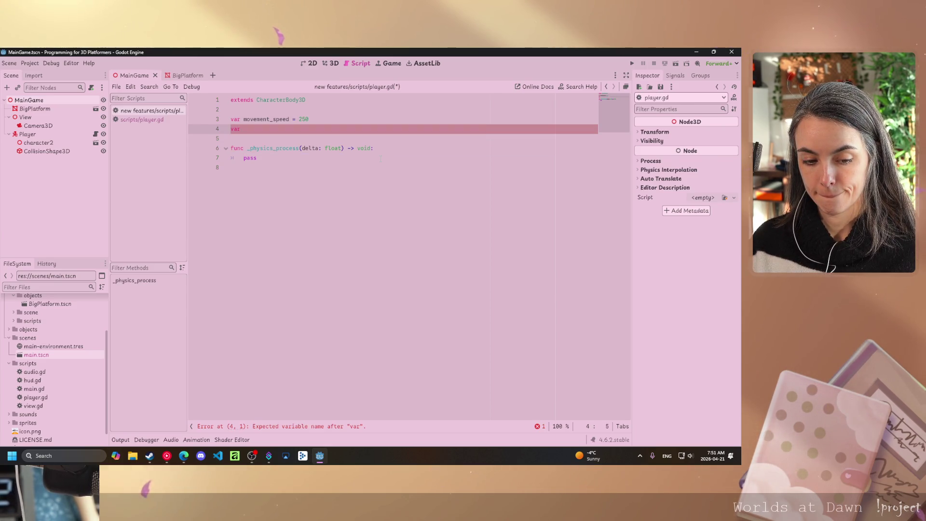
{"action": "type", "text": "movement"}
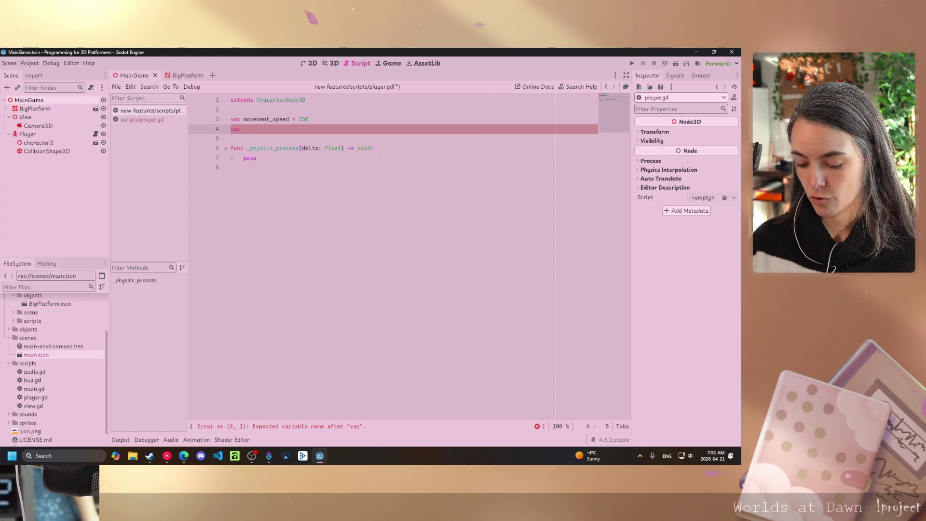
{"action": "type", "text": "_velocity"}
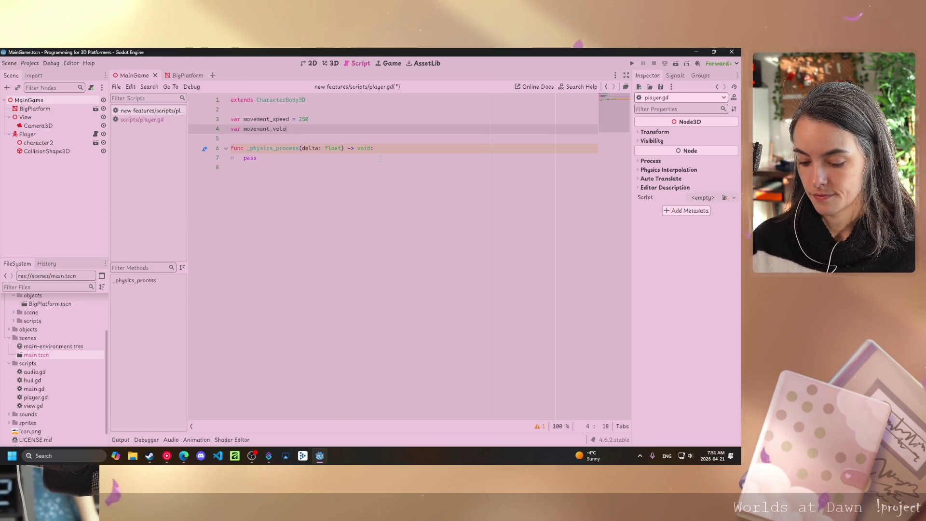
{"action": "type", "text": " ="}
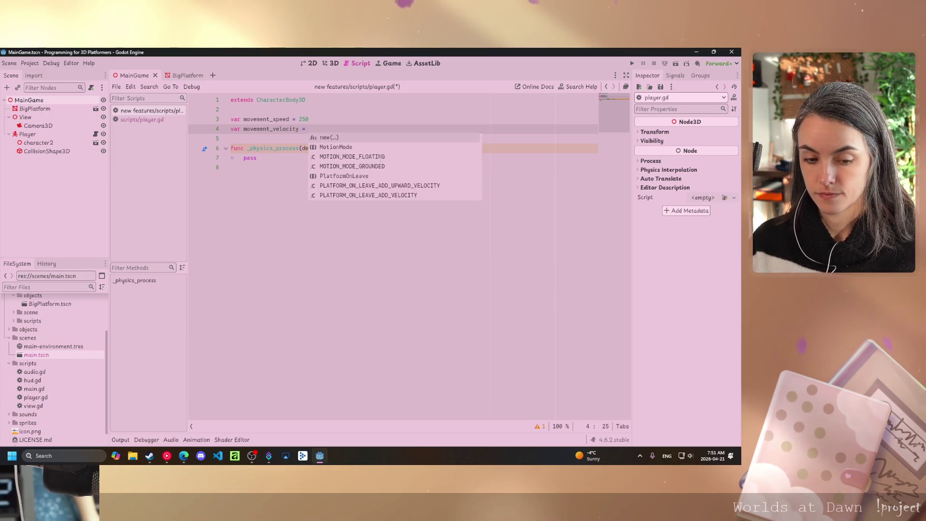
{"action": "key", "text": "BackSpace"}
{"action": "key", "text": "BackSpace"}
{"action": "key", "text": "BackSpace"}
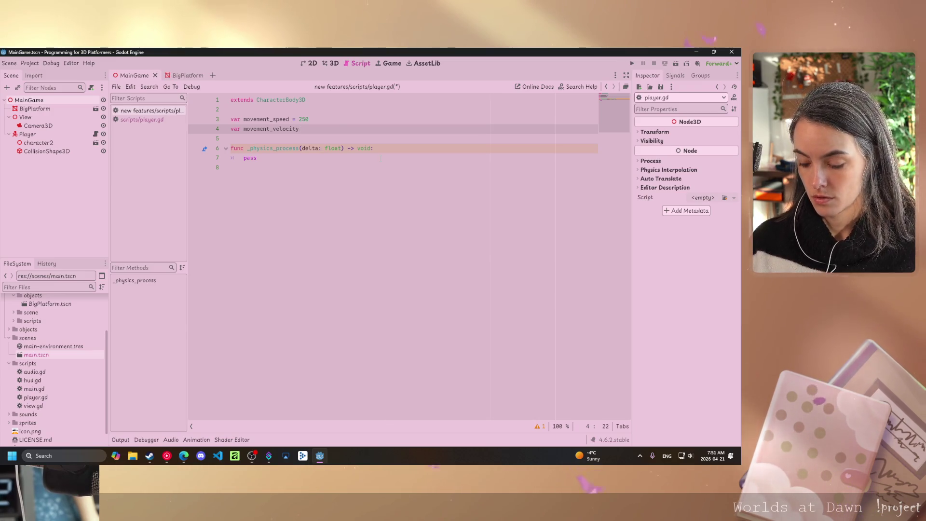
{"action": "type", "text": ": Vector"}
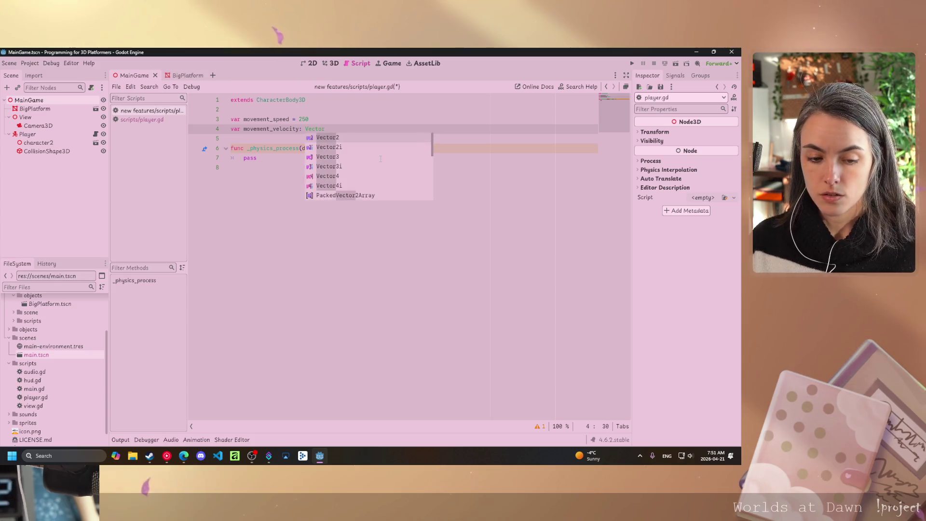
{"action": "type", "text": "3"}
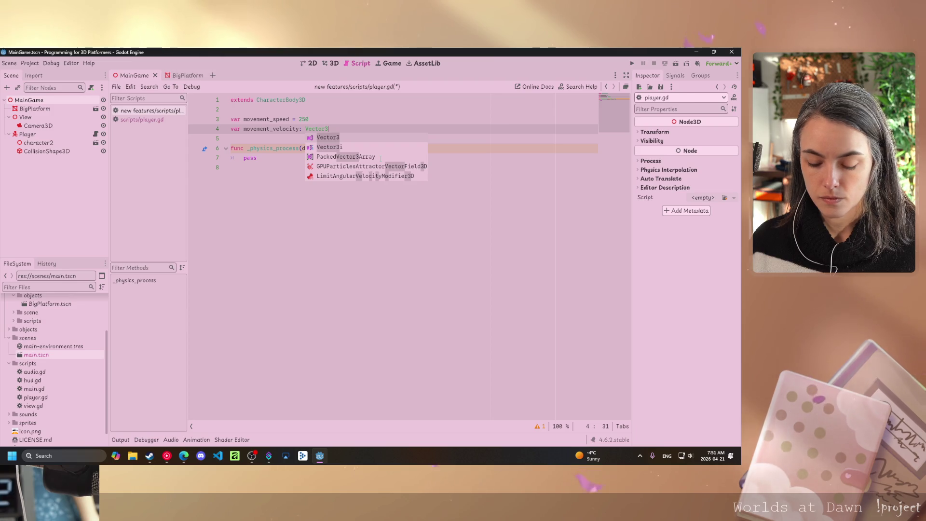
{"action": "key", "text": "ctrl+s"}
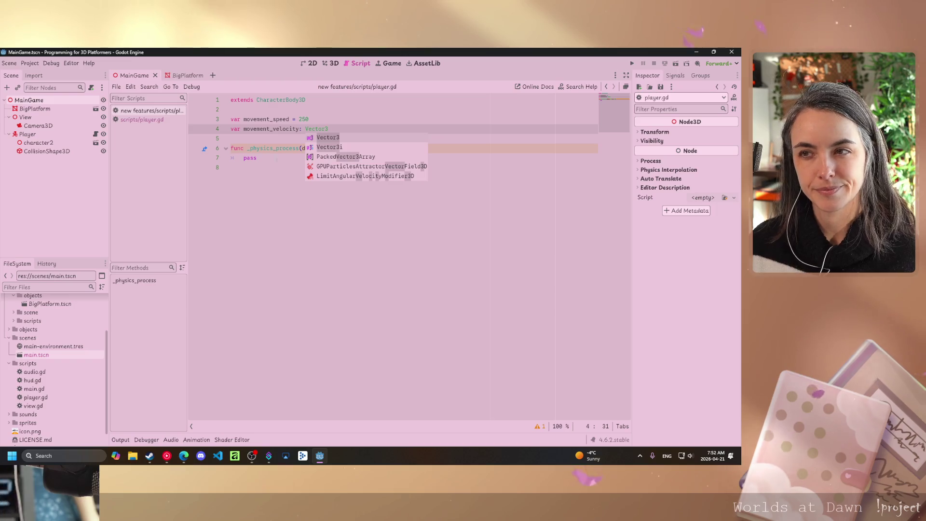
{"action": "key", "text": "Escape"}
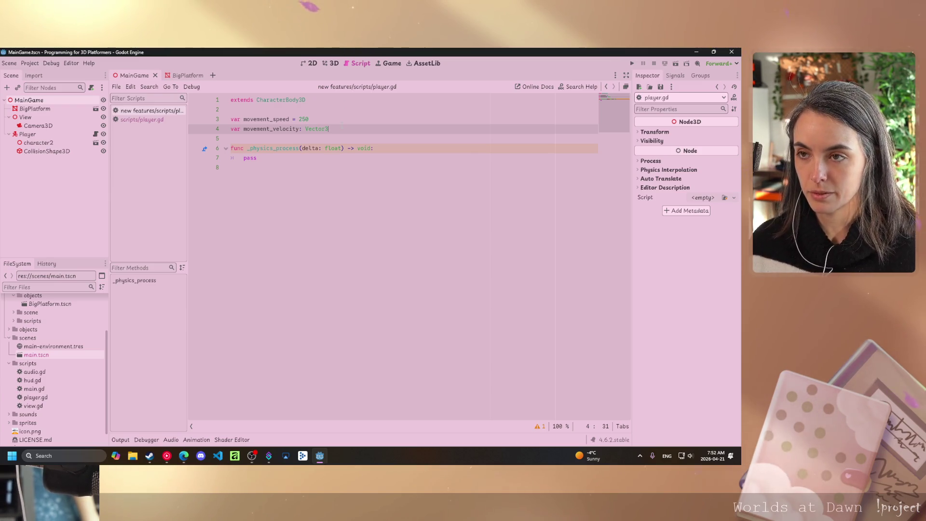
- Insert a blank line after the variables and an indented empty line above pass in _physics_process
{"action": "key", "text": "Return"}
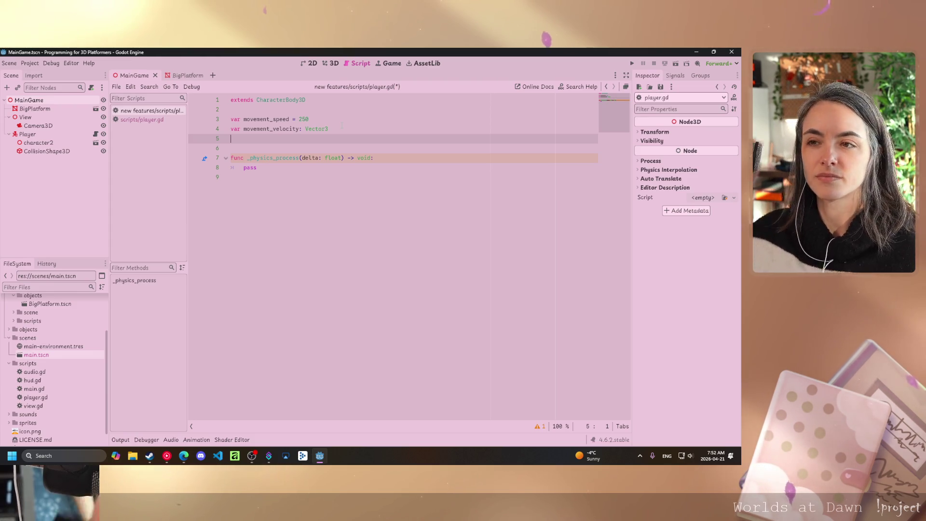
{"action": "left_click", "coordinate": [389, 158]}
{"action": "key", "text": "Return"}
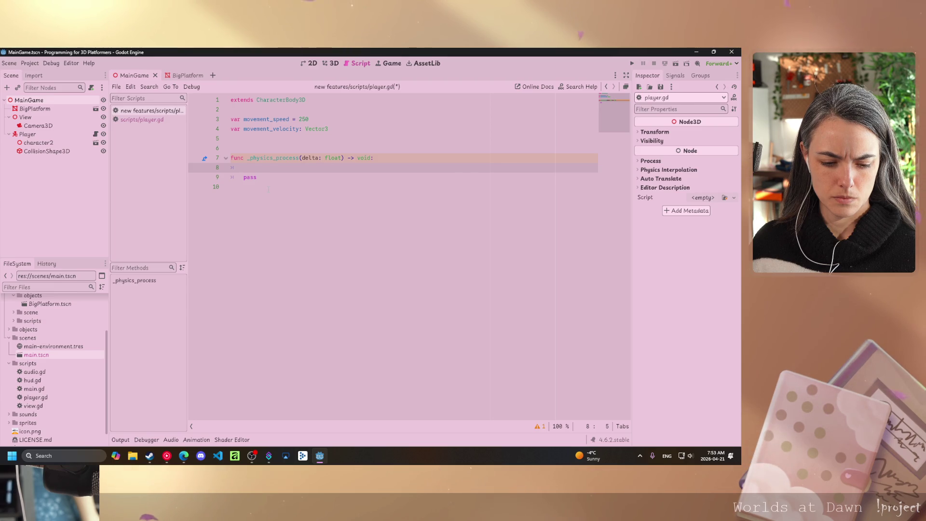
- Write 'func handle_controls(delta: float) -> void:' with a pass body below _physics_process
{"action": "left_click", "coordinate": [268, 189]}
{"action": "key", "text": "Return"}
{"action": "type", "text": "func hand"}
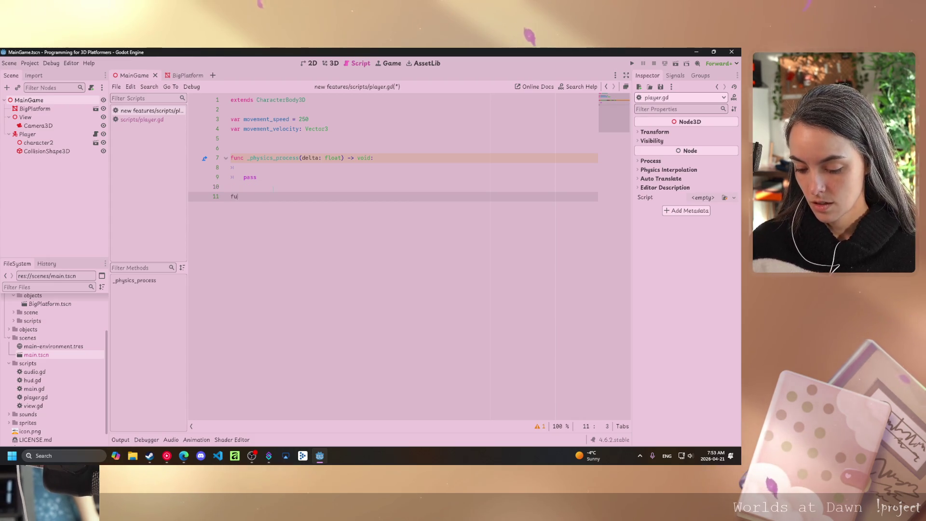
{"action": "type", "text": "le_"}
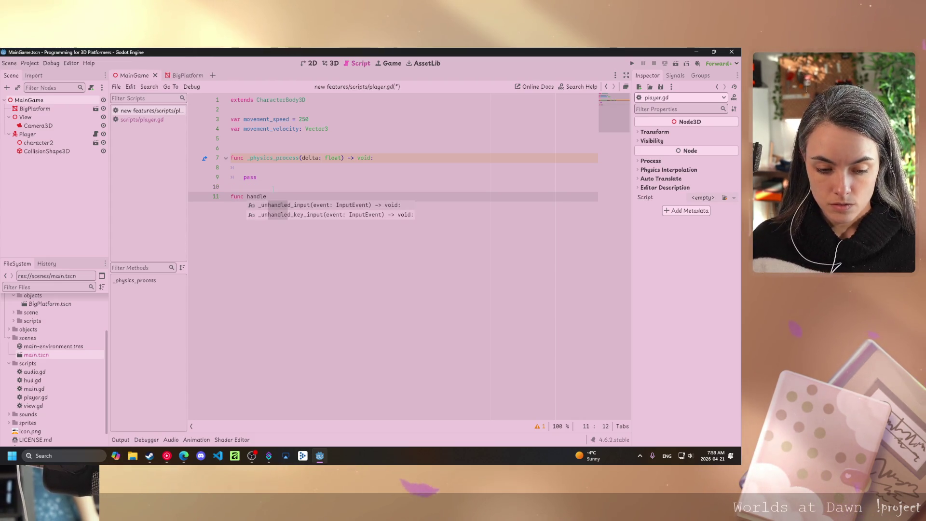
{"action": "type", "text": "contr"}
{"action": "key", "text": "BackSpace"}
{"action": "type", "text": "ols"}
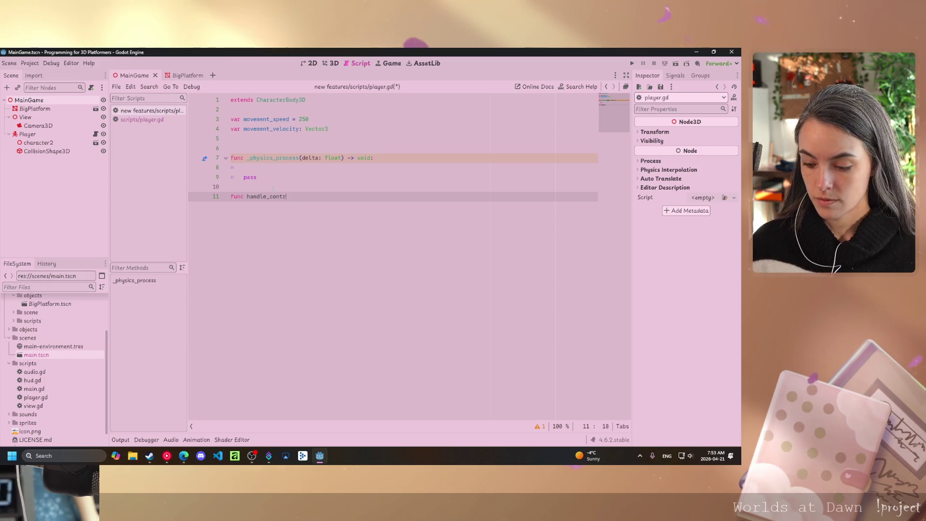
{"action": "type", "text": "(del"}
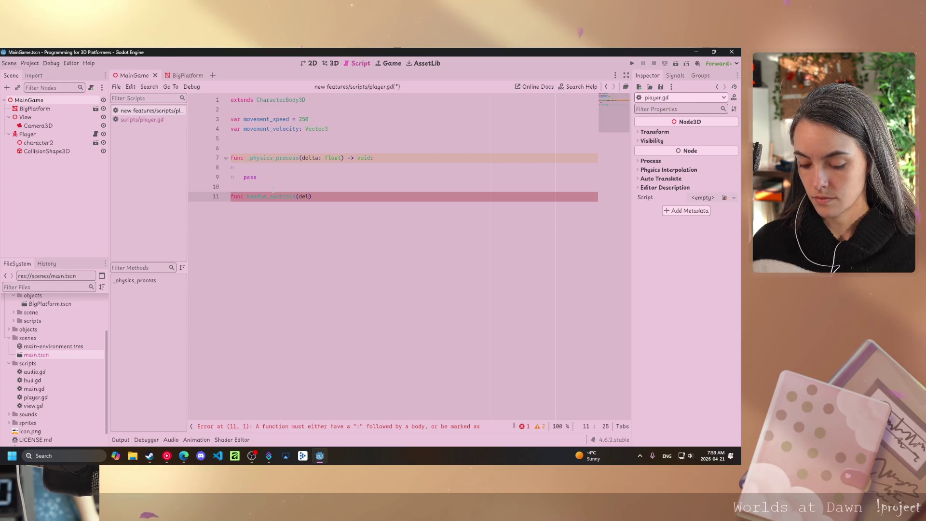
{"action": "type", "text": "ta:floa"}
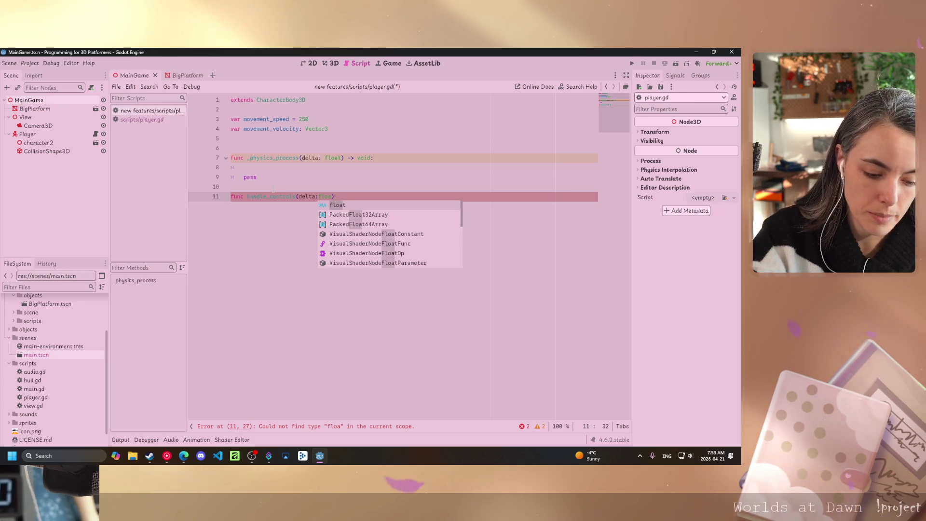
{"action": "key", "text": "BackSpace"}
{"action": "key", "text": "BackSpace"}
{"action": "key", "text": "BackSpace"}
{"action": "type", "text": "fl"}
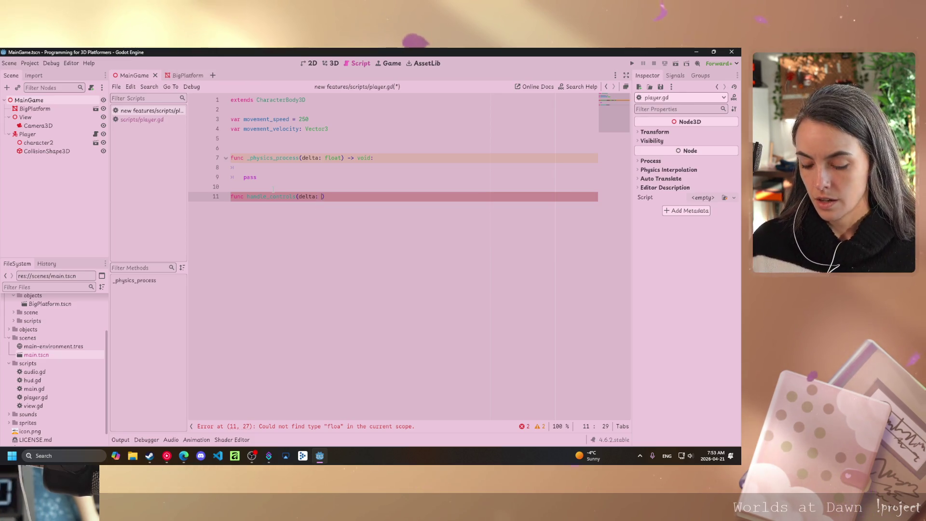
{"action": "type", "text": "oat)"}
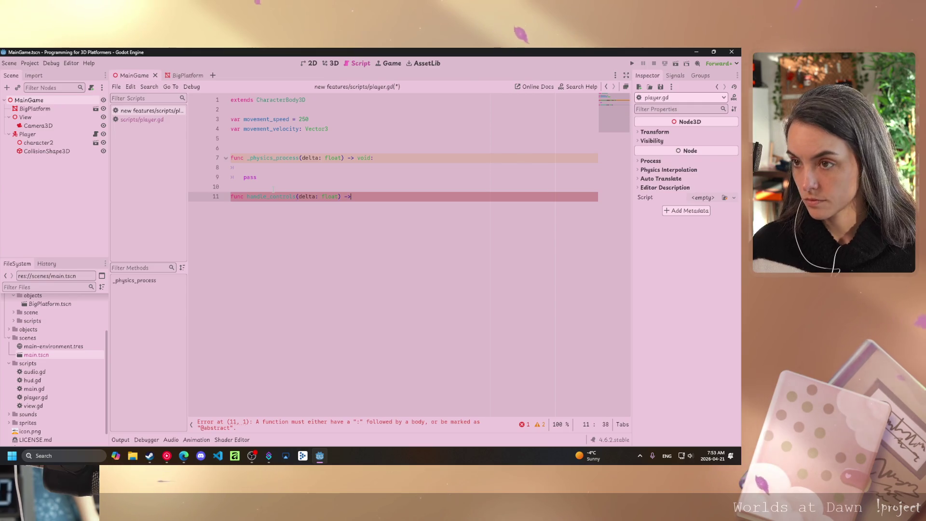
{"action": "type", "text": " -> void:"}
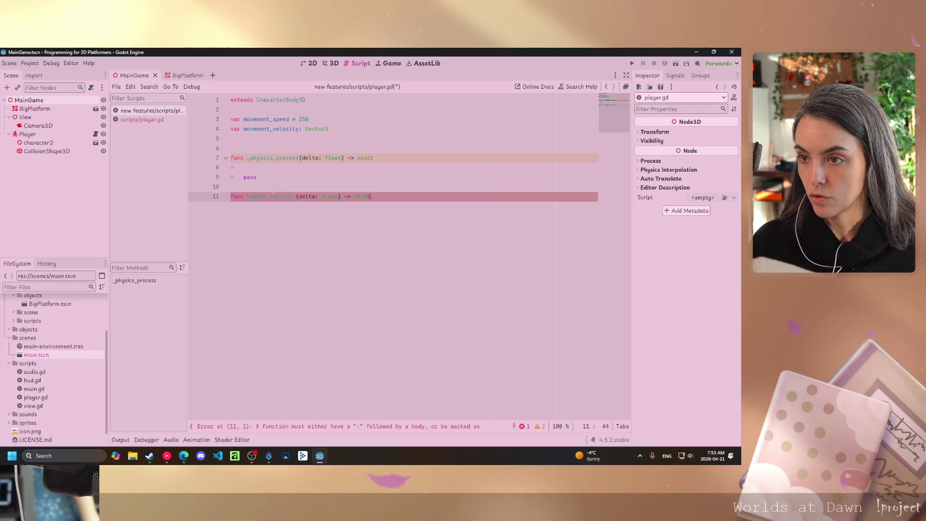
{"action": "key", "text": "Return"}
{"action": "type", "text": "ss"}
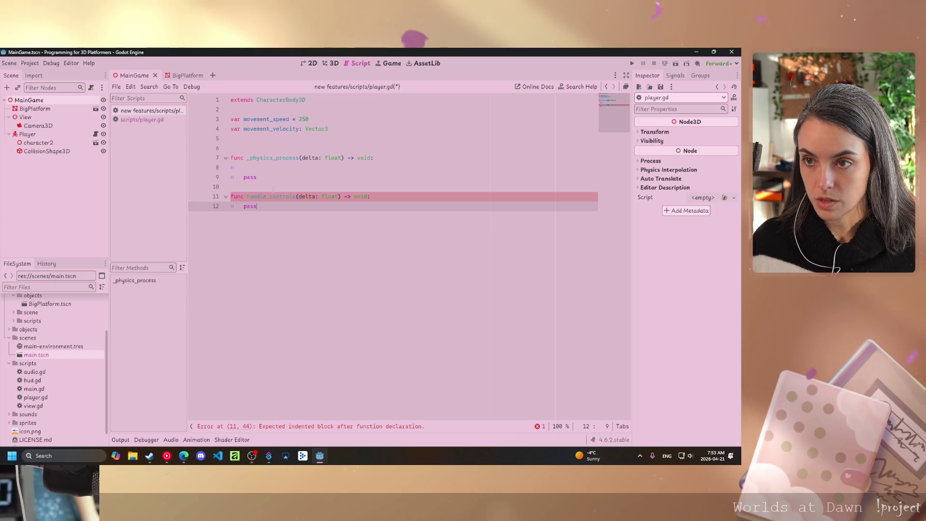
{"action": "left_click", "coordinate": [243, 167]}
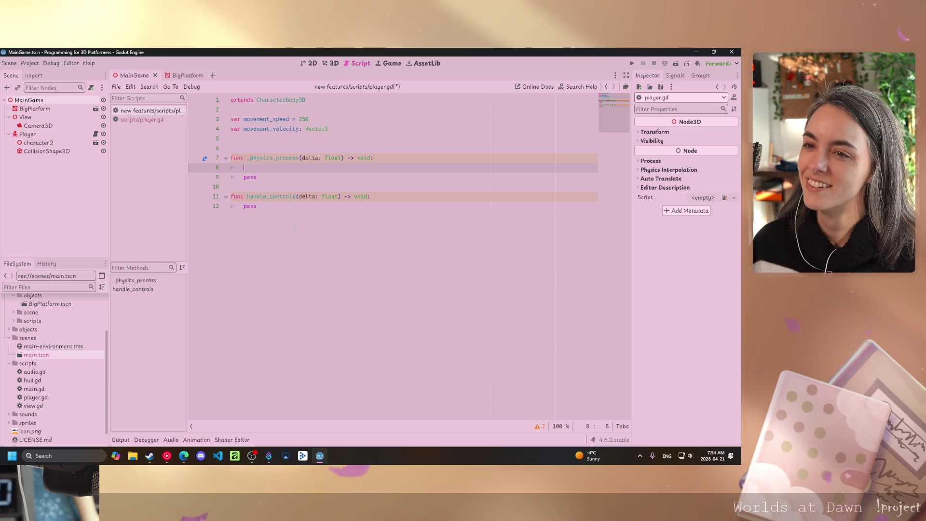
- Call handle_controls(delta) on line 8 of _physics_process via autocomplete, then save
{"action": "left_click", "coordinate": [258, 206]}
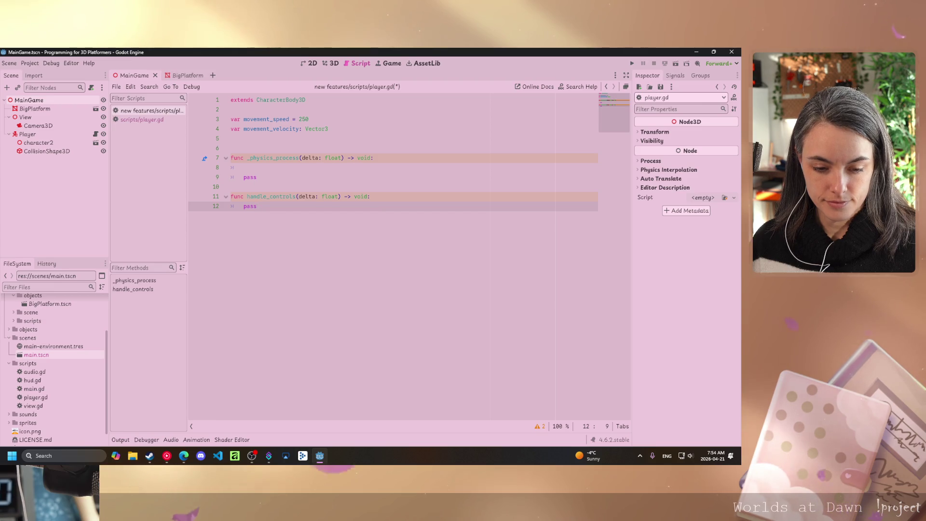
{"action": "left_click", "coordinate": [243, 167]}
{"action": "type", "text": "hand"}
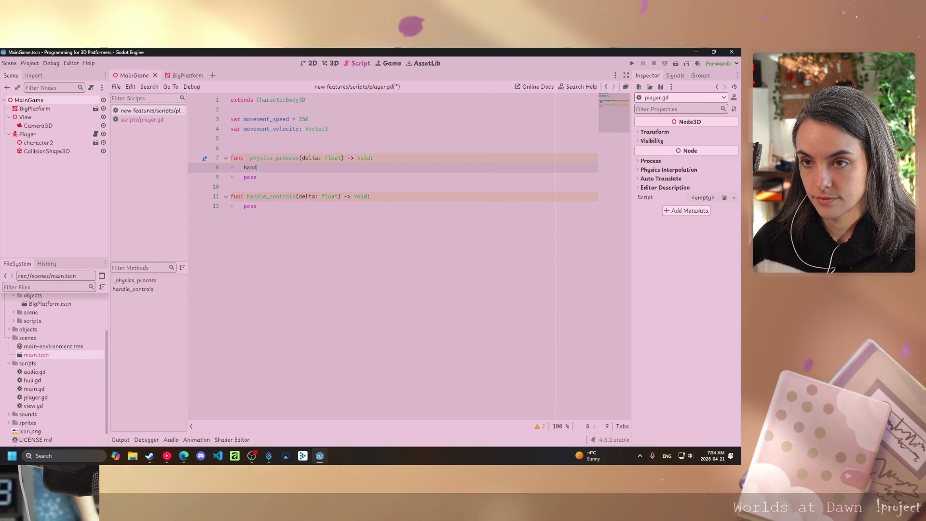
{"action": "type", "text": "le_c"}
{"action": "key", "text": "Return"}
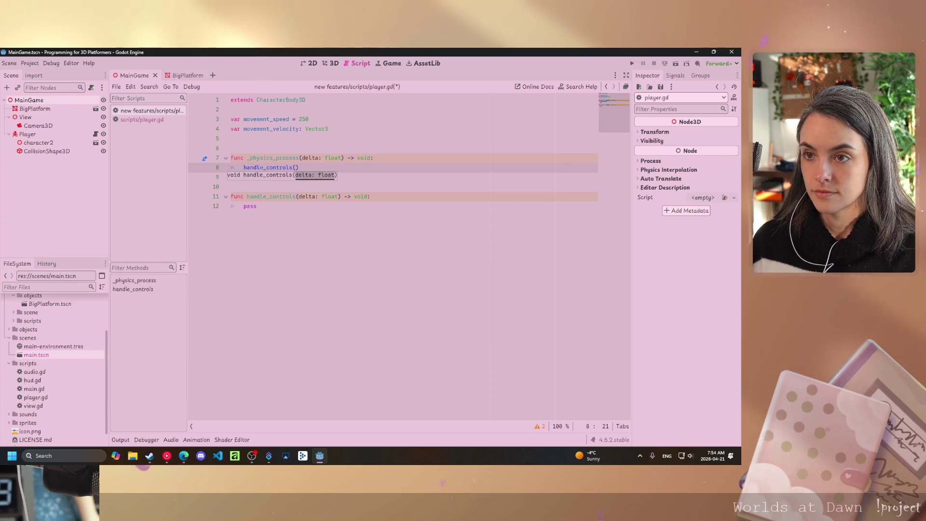
{"action": "type", "text": "delta"}
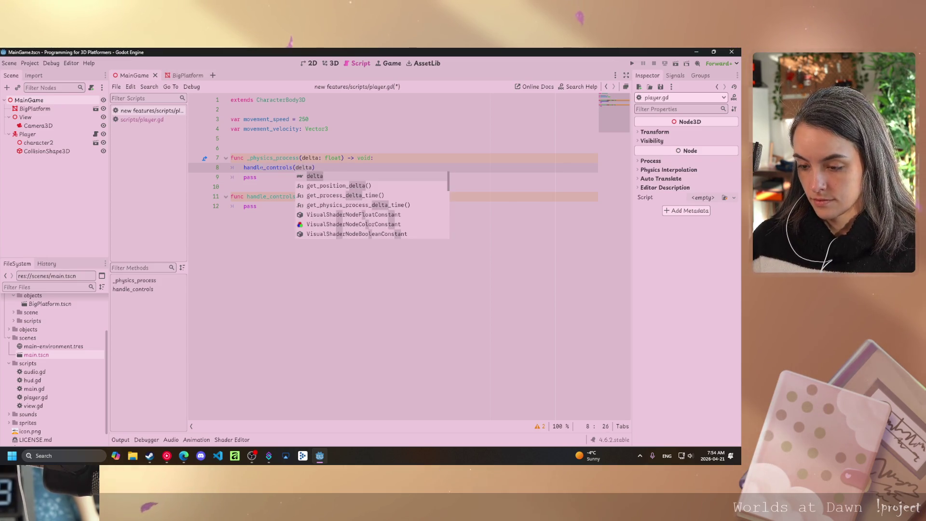
{"action": "type", "text": ")"}
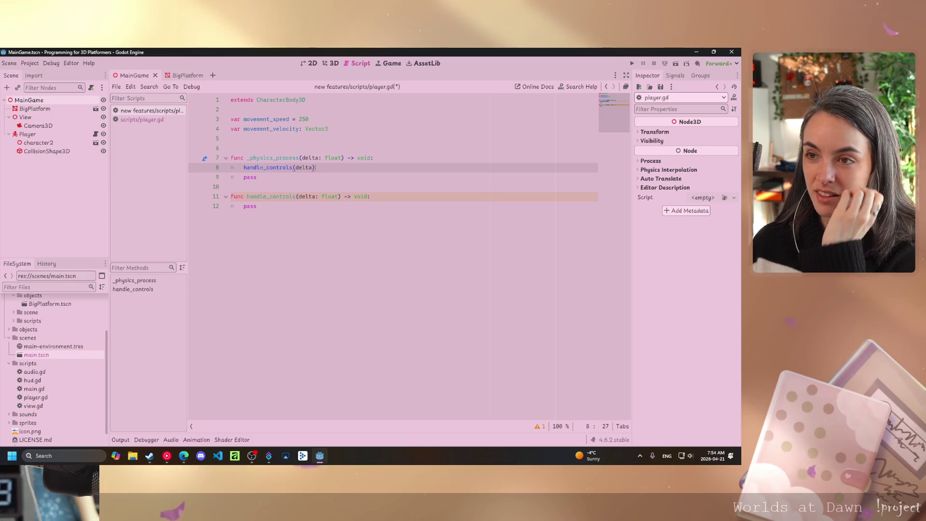
{"action": "key", "text": "ctrl+s"}
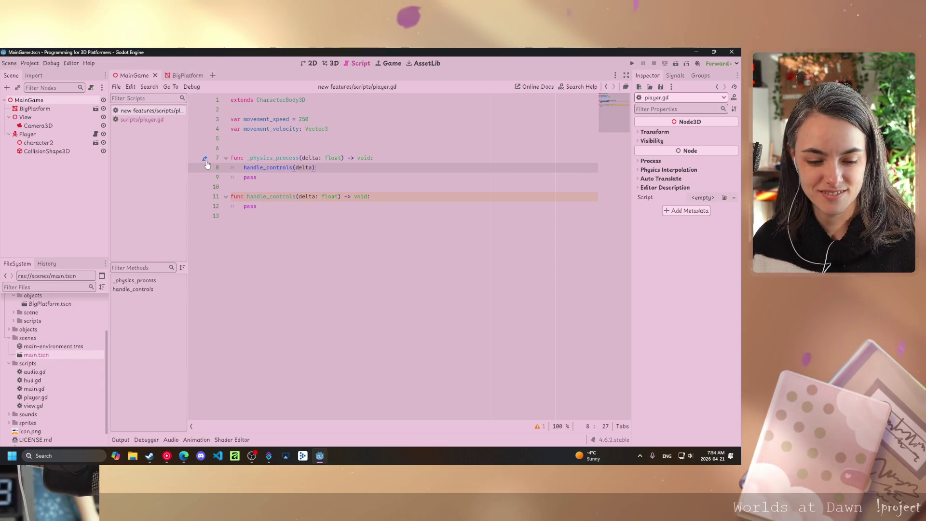
- Add 'var input := Vector3.ZERO' as the first line of handle_controls
{"action": "left_click", "coordinate": [474, 196]}
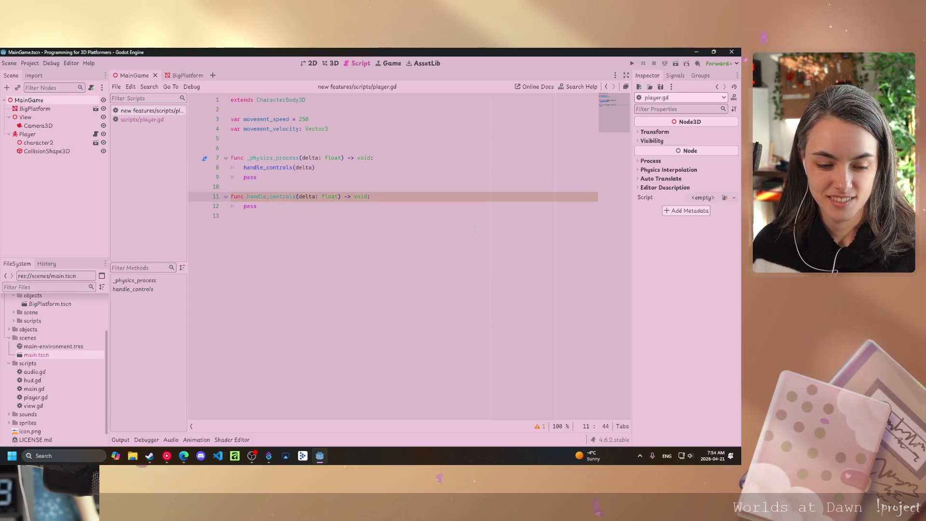
{"action": "key", "text": "Return"}
{"action": "type", "text": "r input"}
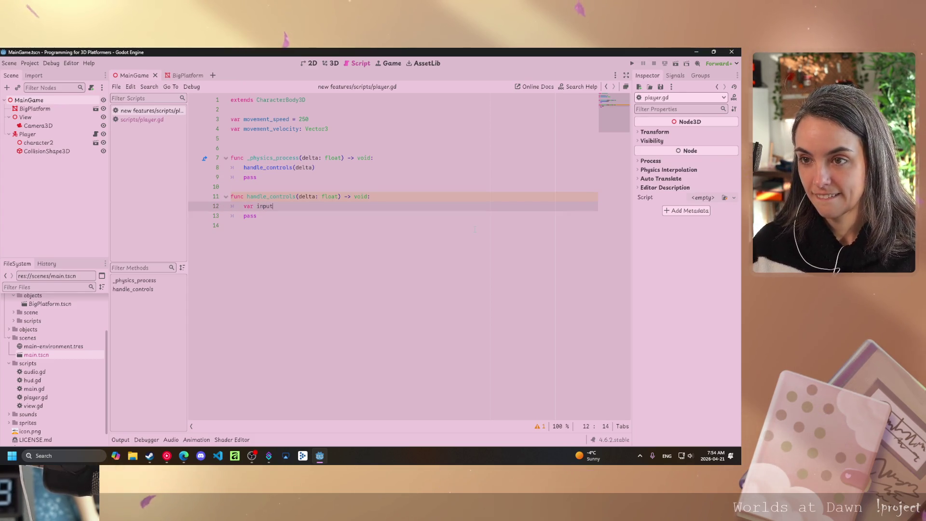
{"action": "type", "text": " :="}
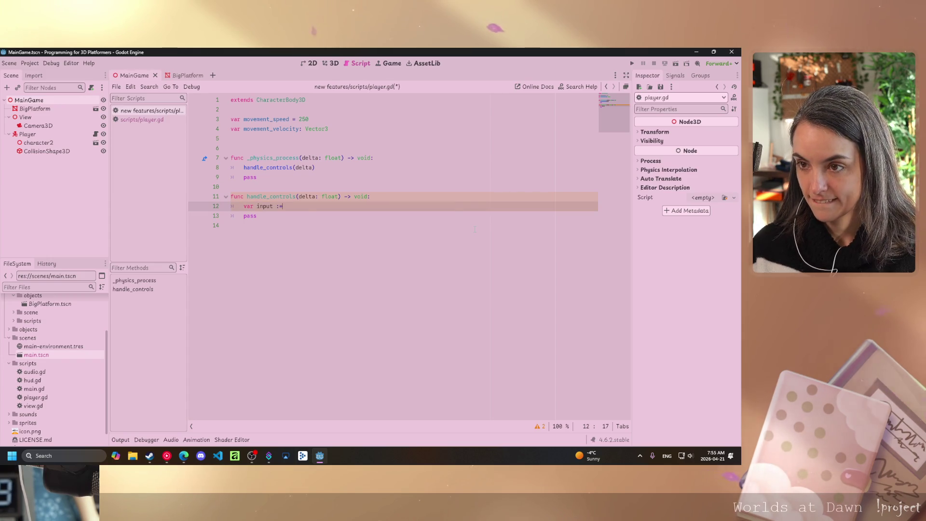
{"action": "type", "text": " Vect"}
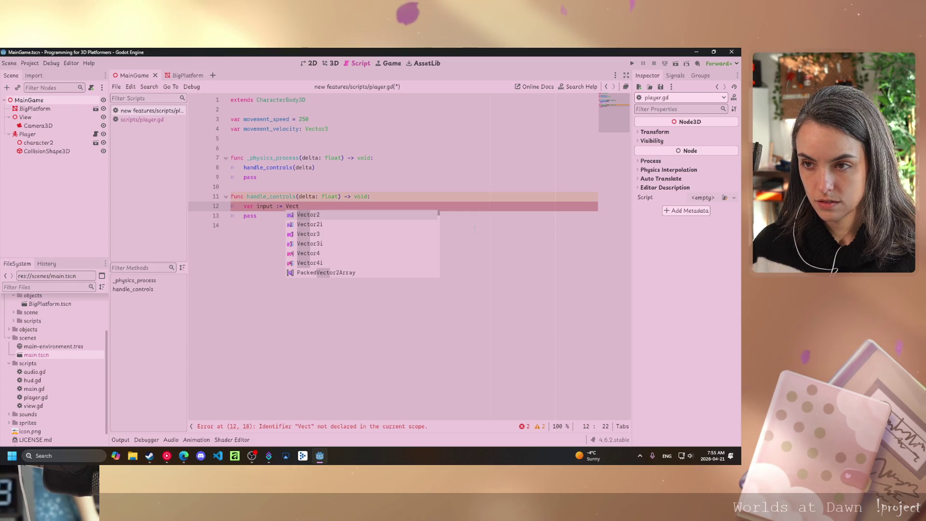
{"action": "left_click", "coordinate": [276, 206]}
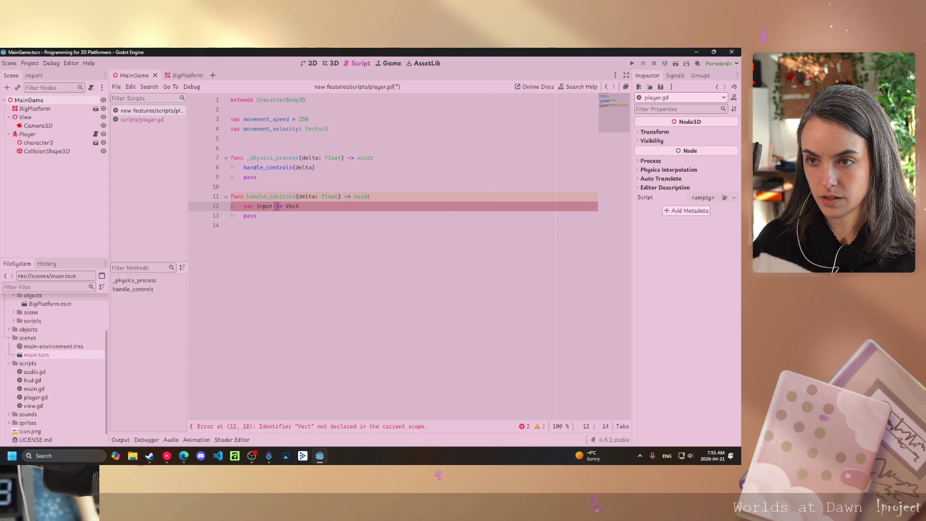
{"action": "key", "text": "End"}
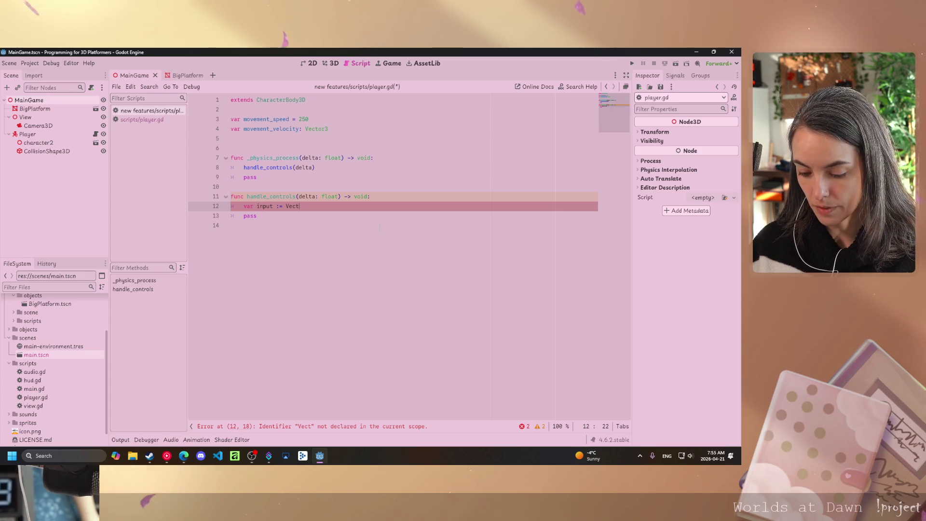
{"action": "type", "text": ".ZERO"}
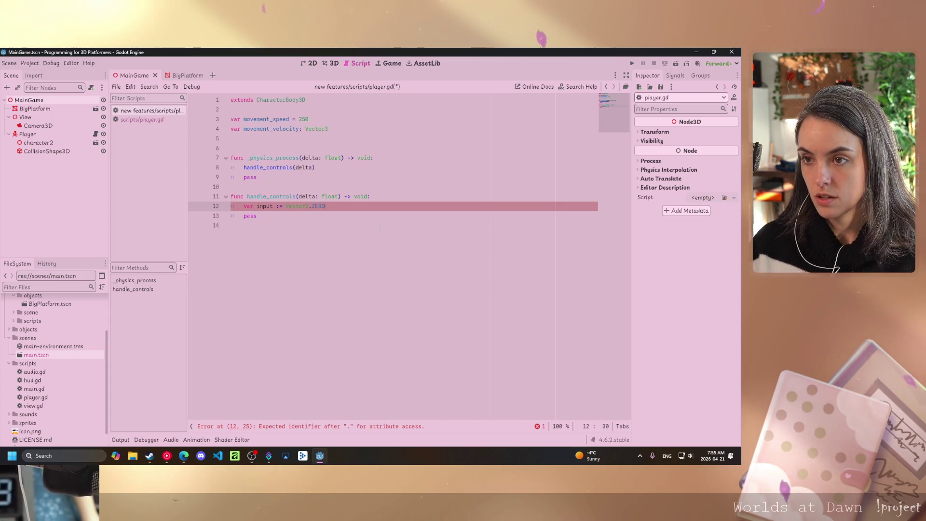
{"action": "key", "text": "Return"}
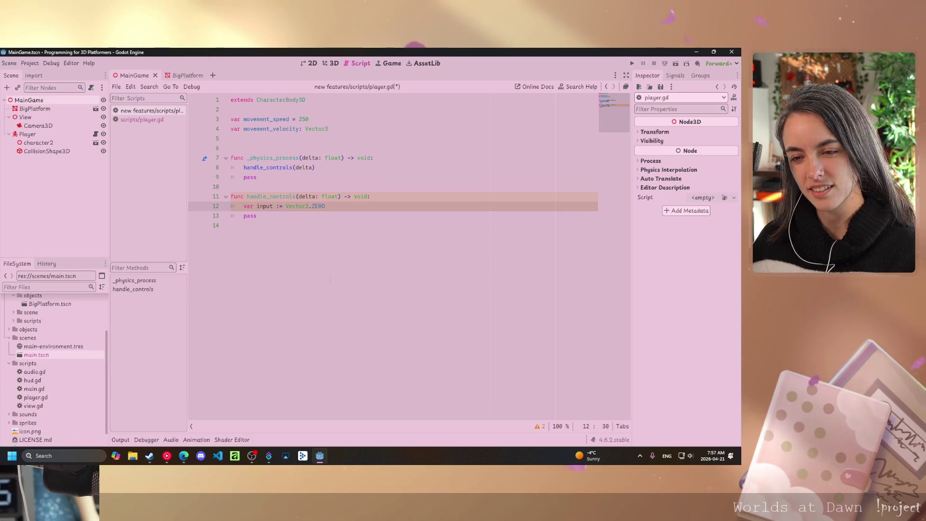
{"action": "left_click", "coordinate": [167, 456]}
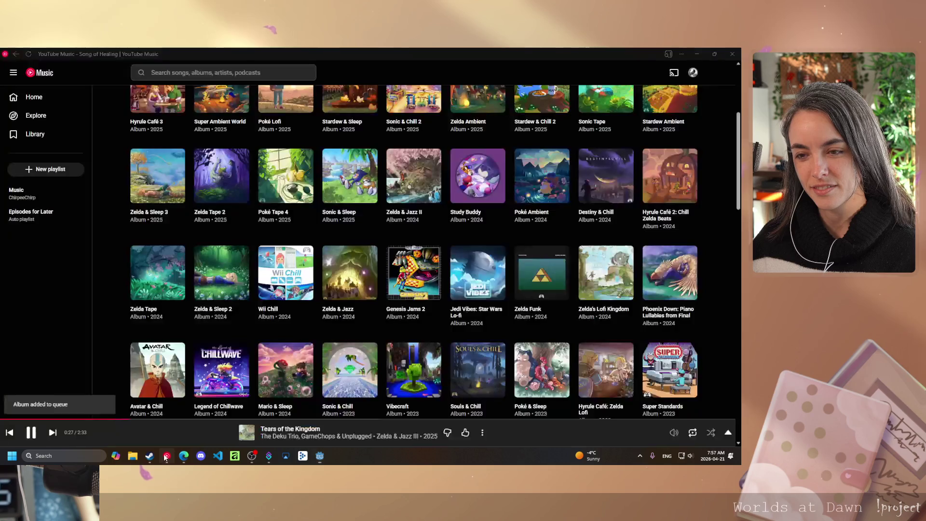
{"action": "scroll", "coordinate": [381, 341], "scroll_direction": "up", "scroll_amount": 5}
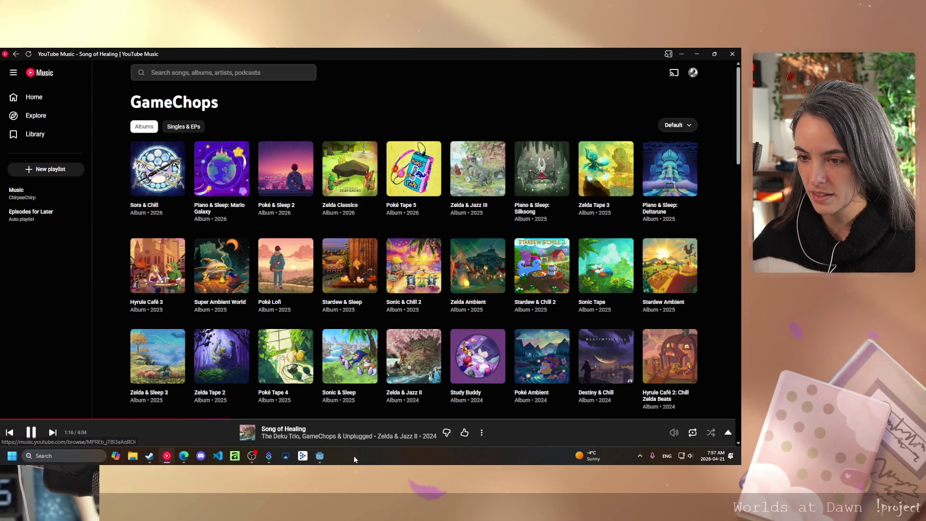
{"action": "left_click", "coordinate": [728, 439]}
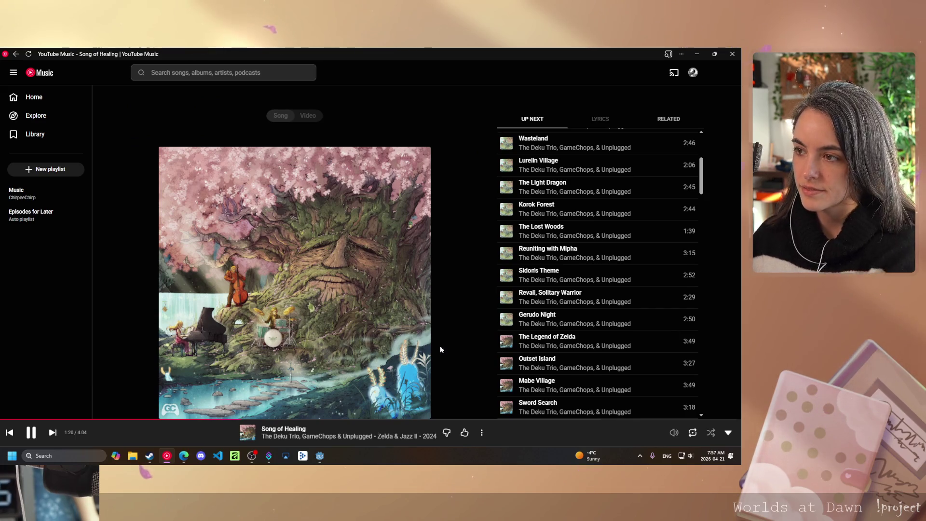
{"action": "scroll", "coordinate": [562, 325], "scroll_direction": "down", "scroll_amount": 5}
{"action": "scroll", "coordinate": [561, 324], "scroll_direction": "down", "scroll_amount": 5}
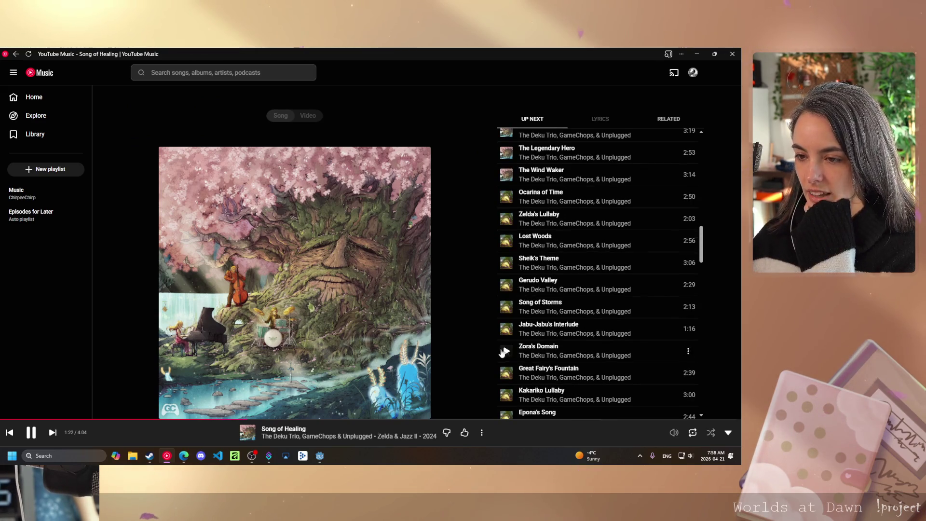
{"action": "mouse_move", "coordinate": [321, 459]}
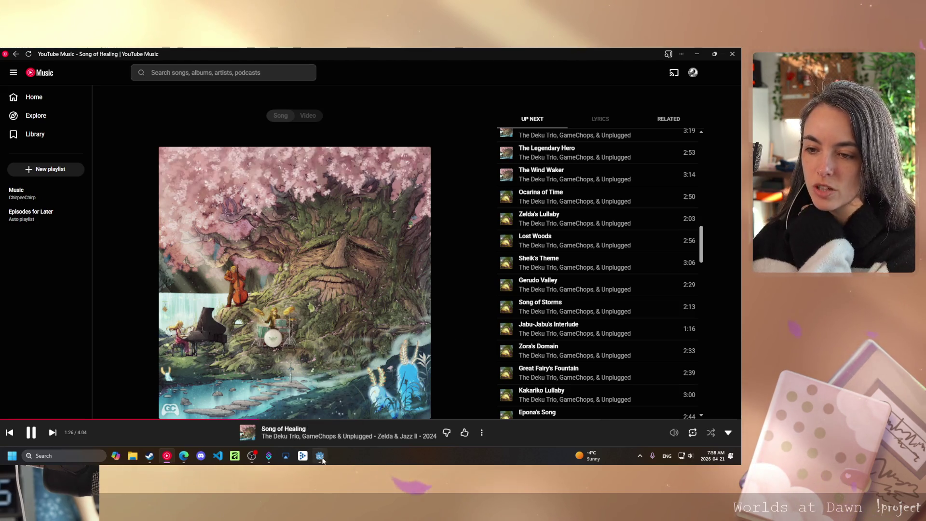
{"action": "left_click", "coordinate": [322, 459]}
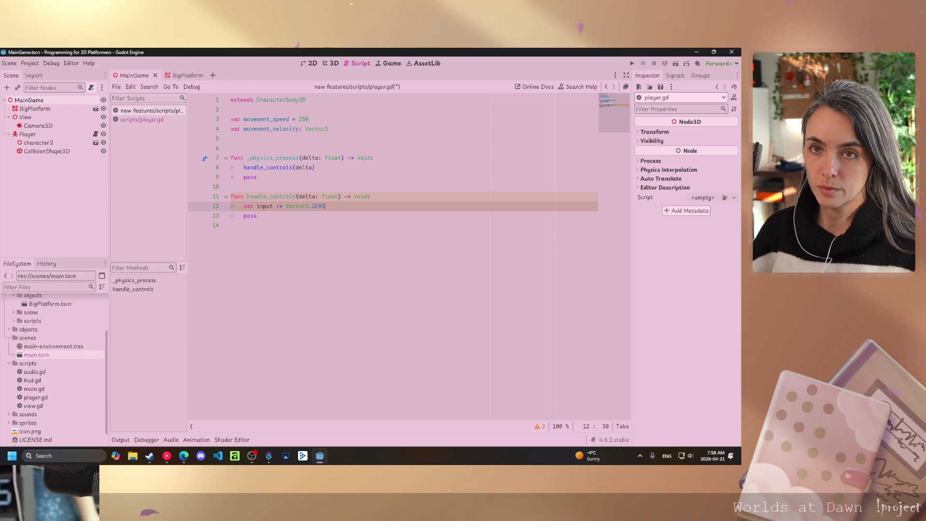
- Open the Project Settings Input Map and select the Add New Action name field
{"action": "left_click", "coordinate": [29, 63]}
{"action": "left_click", "coordinate": [41, 71]}
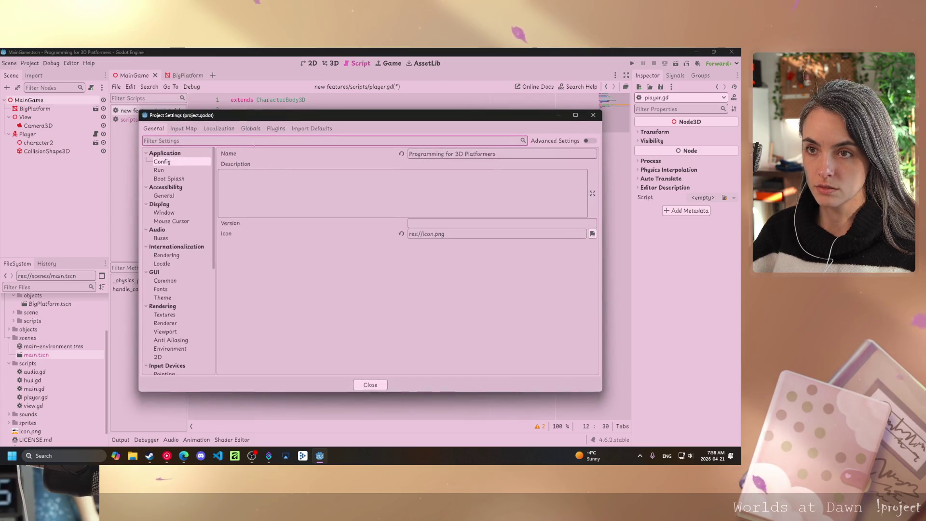
{"action": "left_click", "coordinate": [184, 128]}
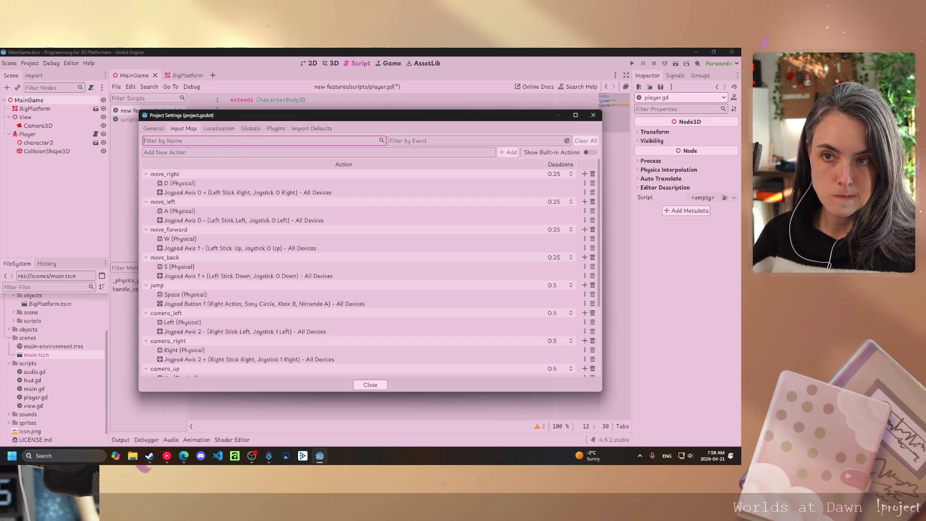
{"action": "left_click", "coordinate": [185, 152]}
- Create a Confirm input action and open its event assignment dialog
{"action": "type", "text": "Confirm"}
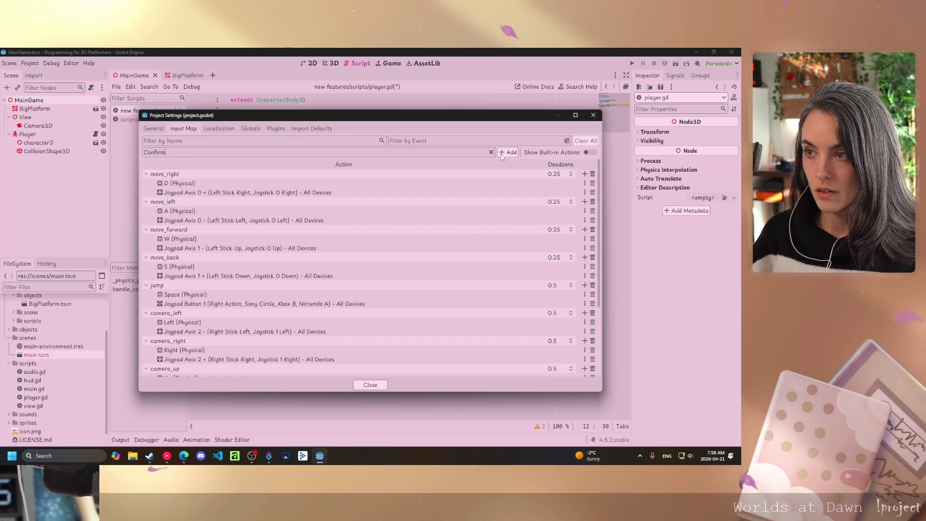
{"action": "key", "text": "Return"}
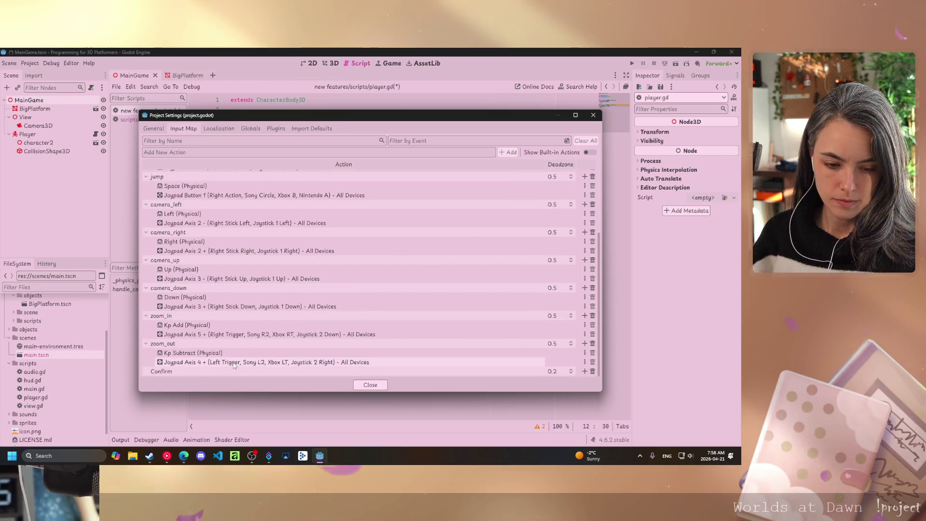
{"action": "left_click", "coordinate": [585, 371]}
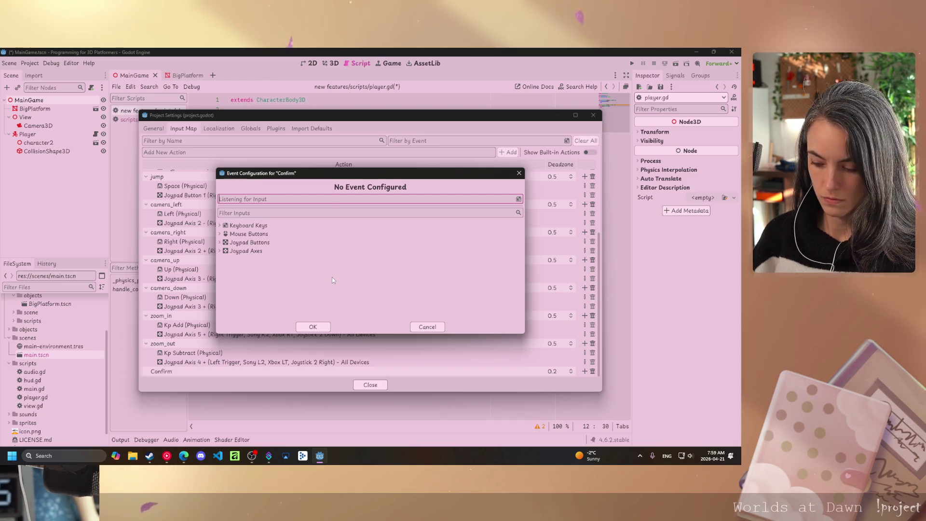
- Bind the Confirm action to the Enter key, then close Project Settings
{"action": "key", "text": "Return"}
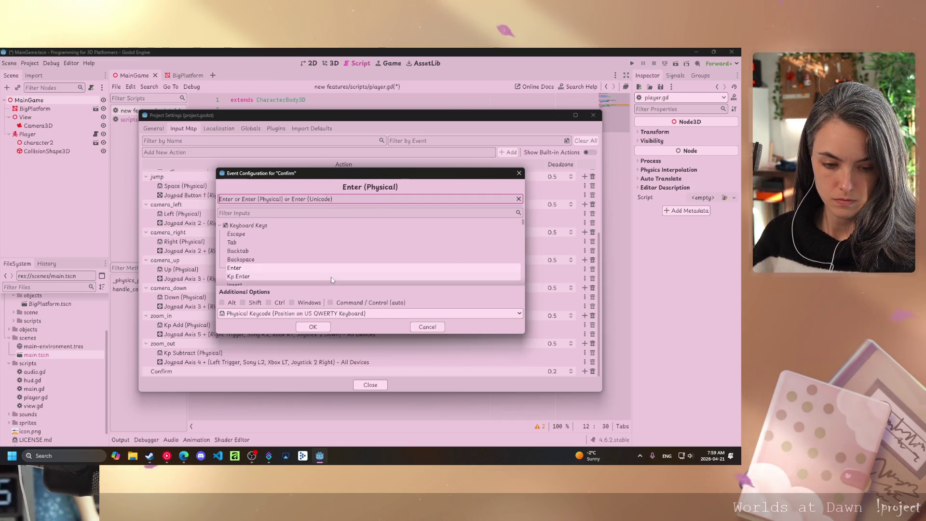
{"action": "left_click", "coordinate": [321, 324]}
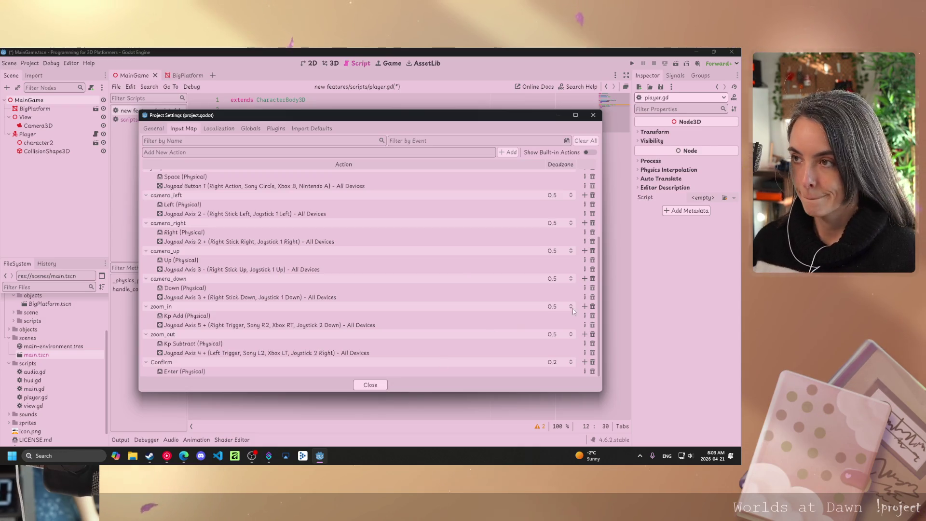
{"action": "left_click", "coordinate": [370, 384]}
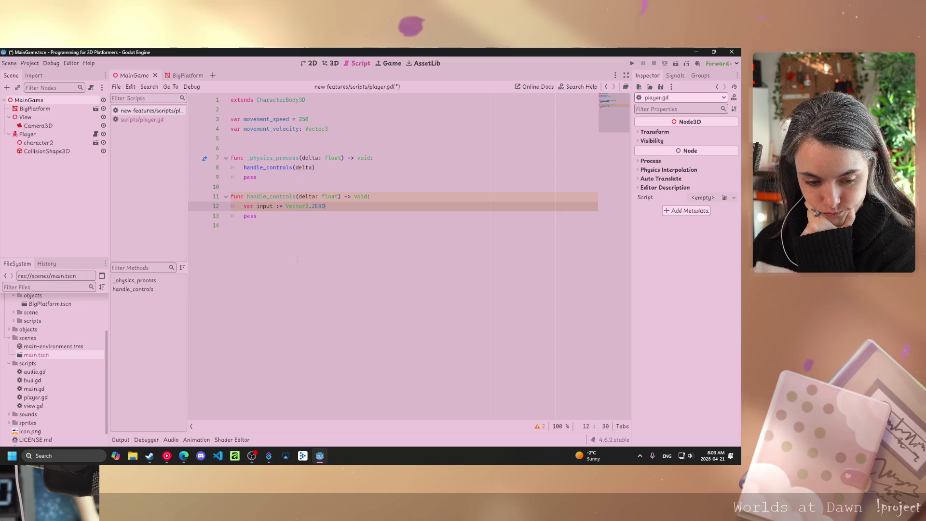
- Start an 'input.x =' line below the input declaration in handle_controls
{"action": "key", "text": "Return"}
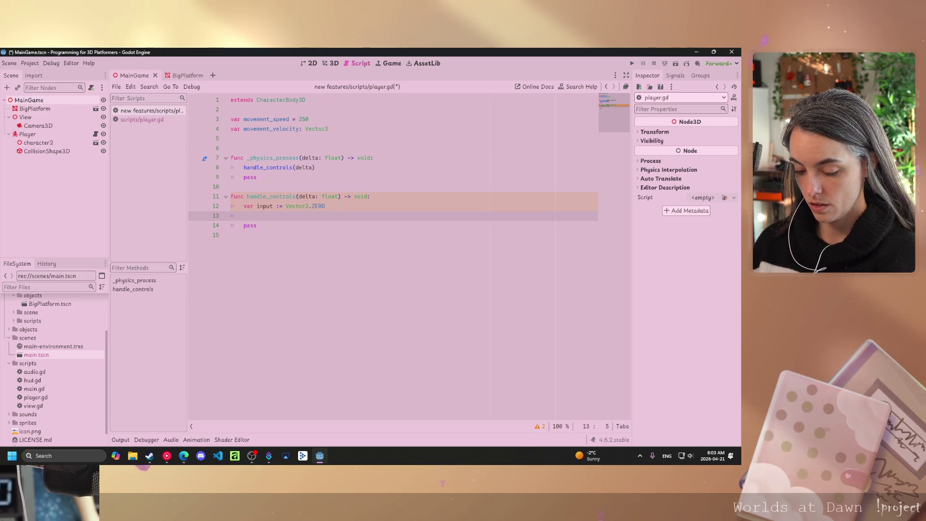
{"action": "type", "text": "inp"}
{"action": "key", "text": "BackSpace"}
{"action": "type", "text": "ut"}
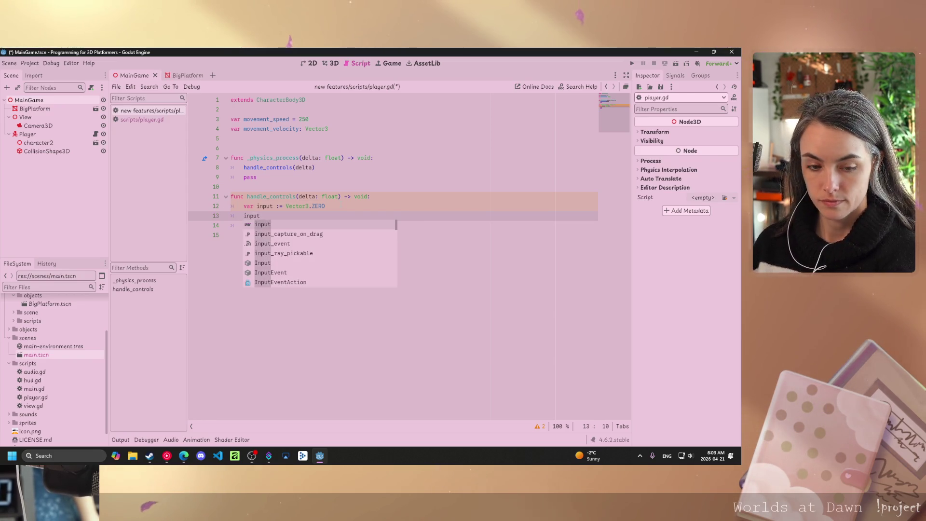
{"action": "type", "text": ".x "}
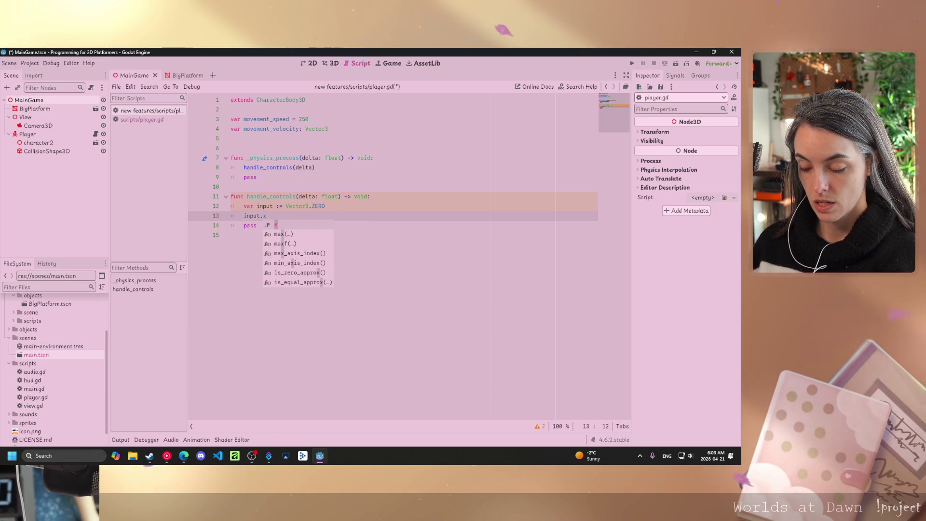
{"action": "type", "text": "="}
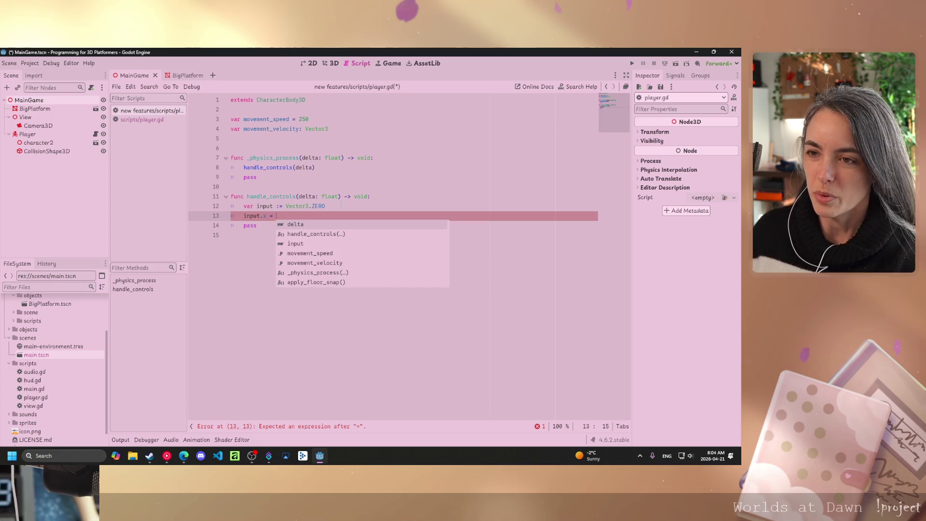
{"action": "left_click", "coordinate": [300, 206]}
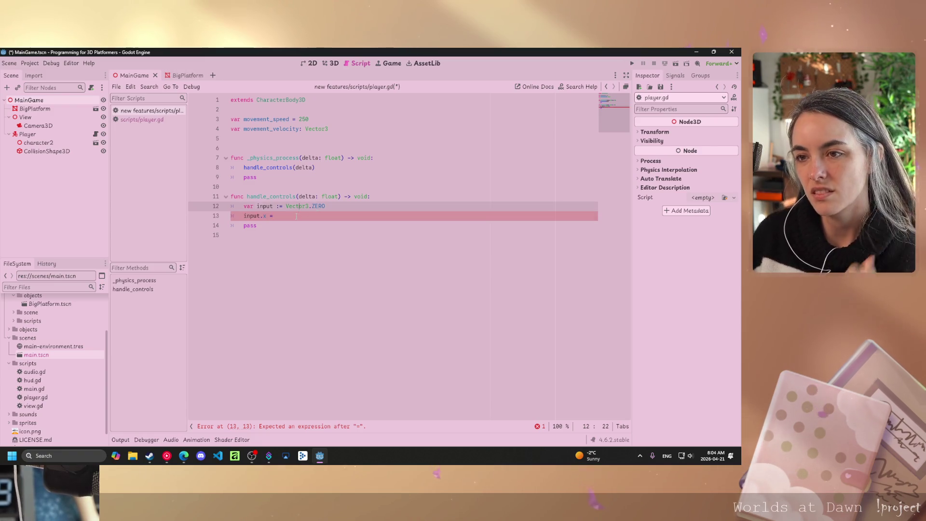
{"action": "left_click", "coordinate": [296, 215]}
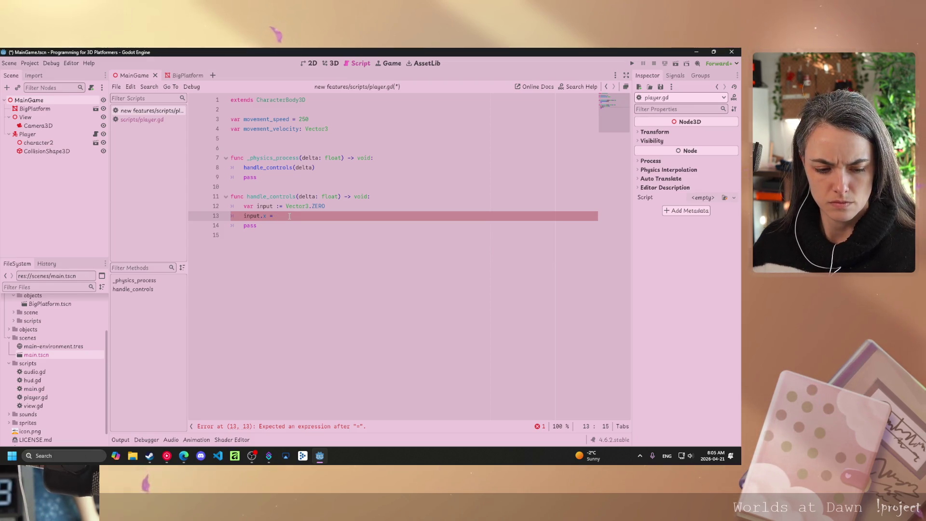
- Finish input.x = Input.get_axis("move_left", "move_right") and begin an input.z = Input line
{"action": "type", "text": "Input.ge"}
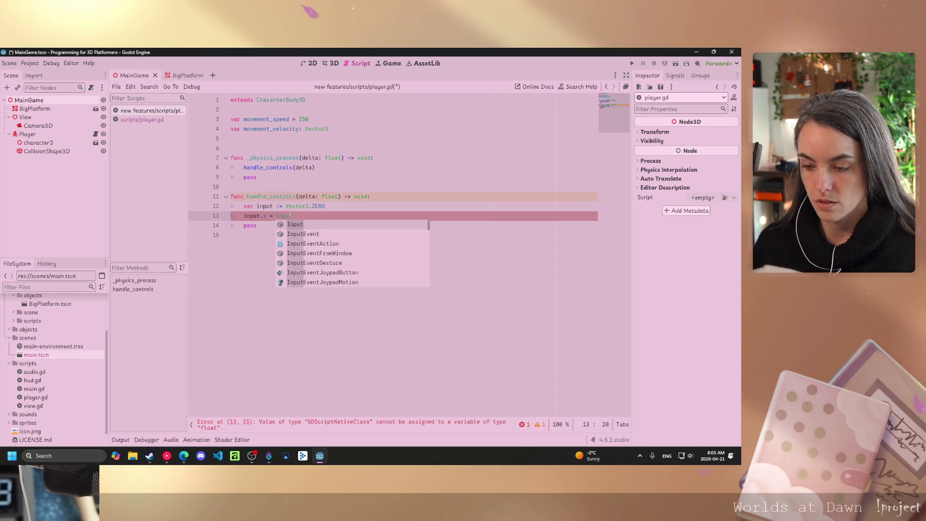
{"action": "type", "text": "t_axis("}
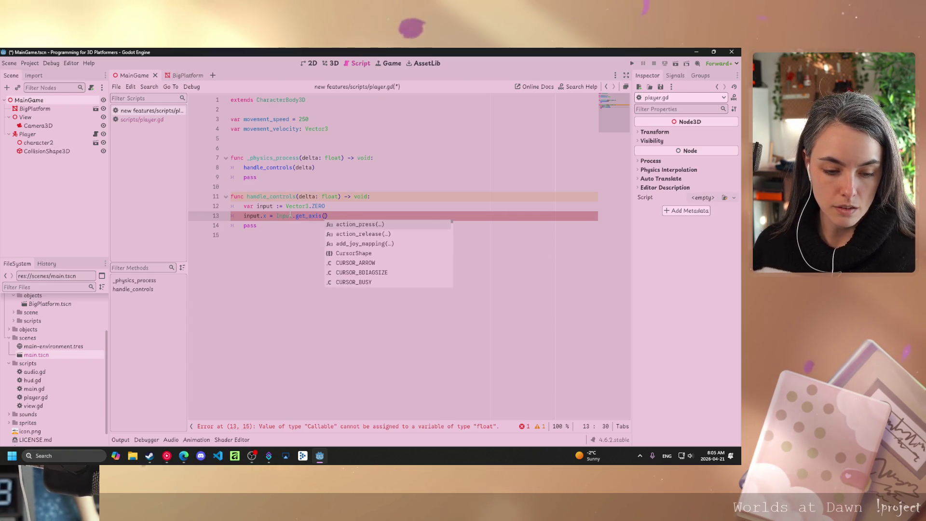
{"action": "key", "text": "Return"}
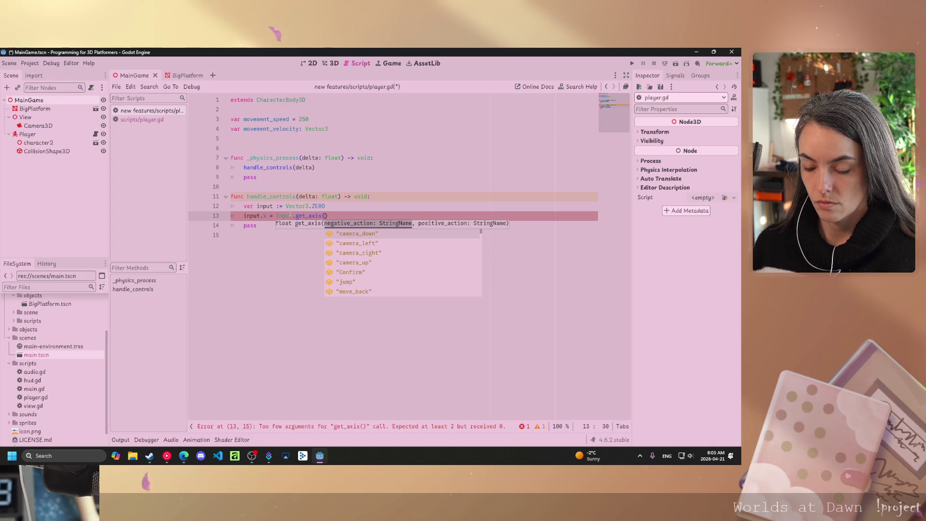
{"action": "type", "text": "@mo"}
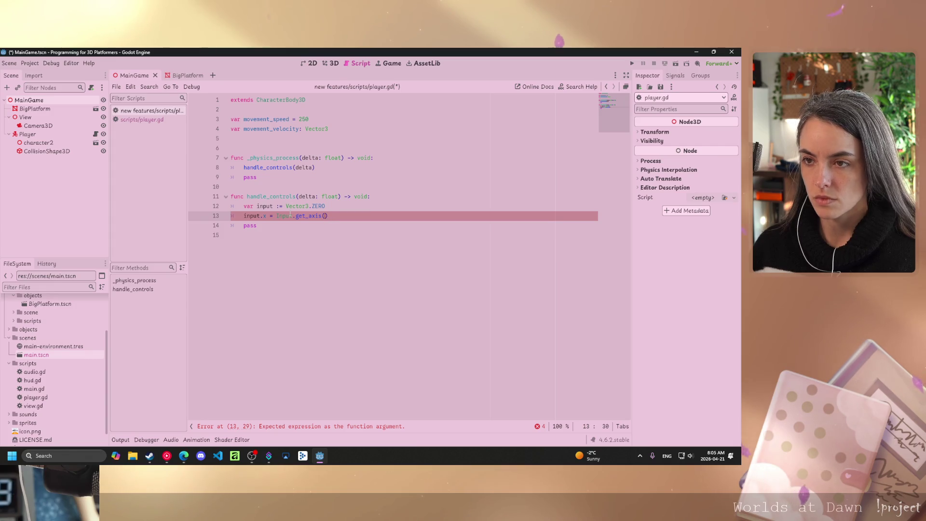
{"action": "key", "text": "BackSpace"}
{"action": "key", "text": "BackSpace"}
{"action": "key", "text": "BackSpace"}
{"action": "type", "text": "\"mo"}
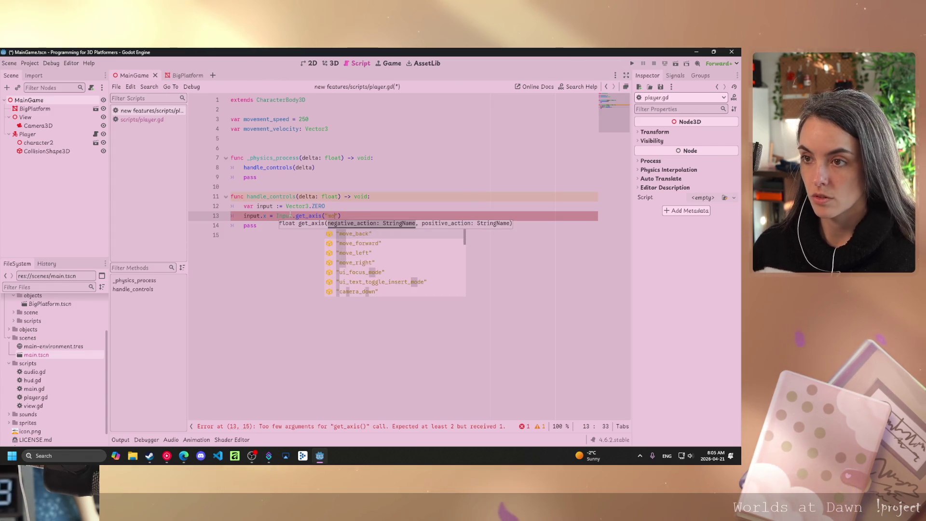
{"action": "key", "text": "Down"}
{"action": "key", "text": "Down"}
{"action": "key", "text": "Up"}
{"action": "key", "text": "Return"}
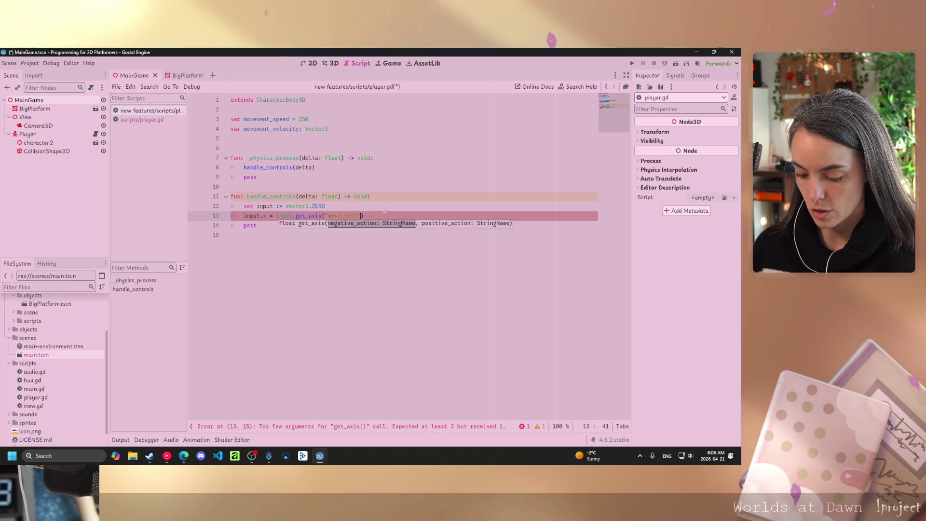
{"action": "type", "text": ", \""}
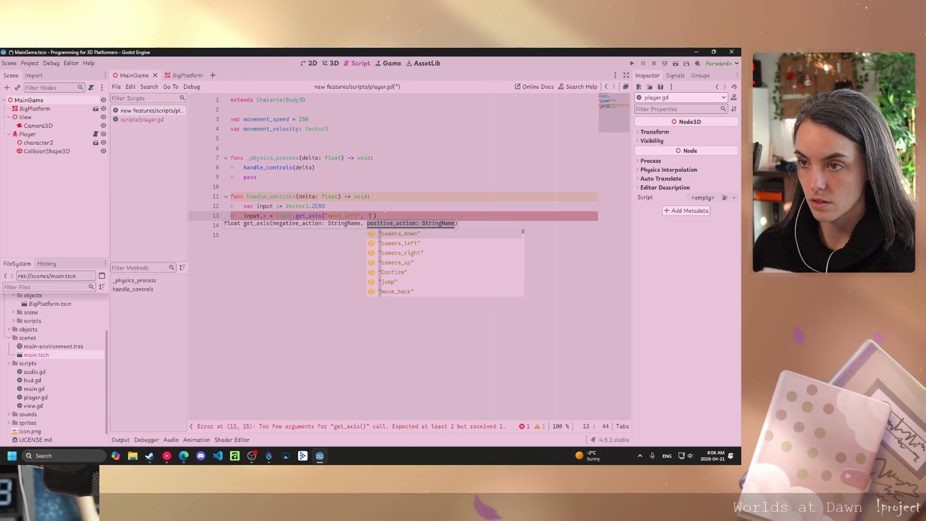
{"action": "type", "text": "move"}
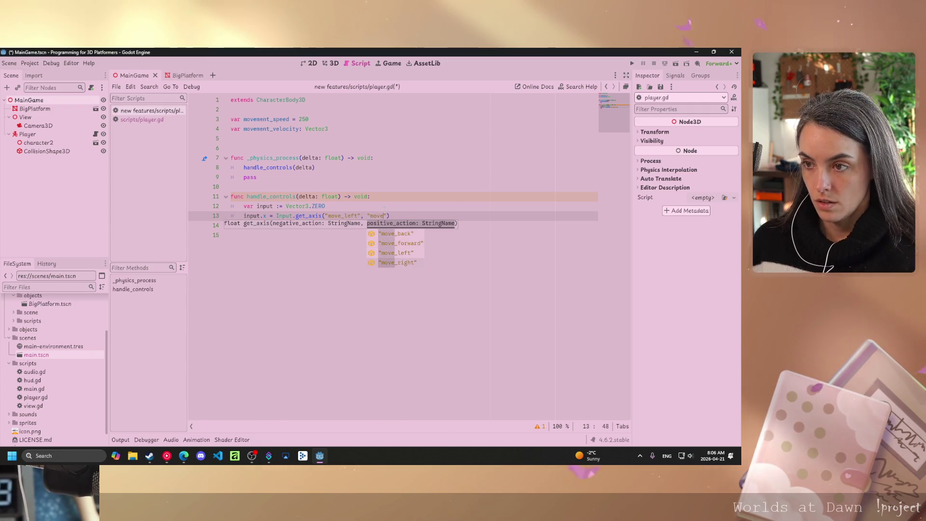
{"action": "key", "text": "Down"}
{"action": "key", "text": "Down"}
{"action": "key", "text": "Down"}
{"action": "key", "text": "Return"}
{"action": "key", "text": "Return"}
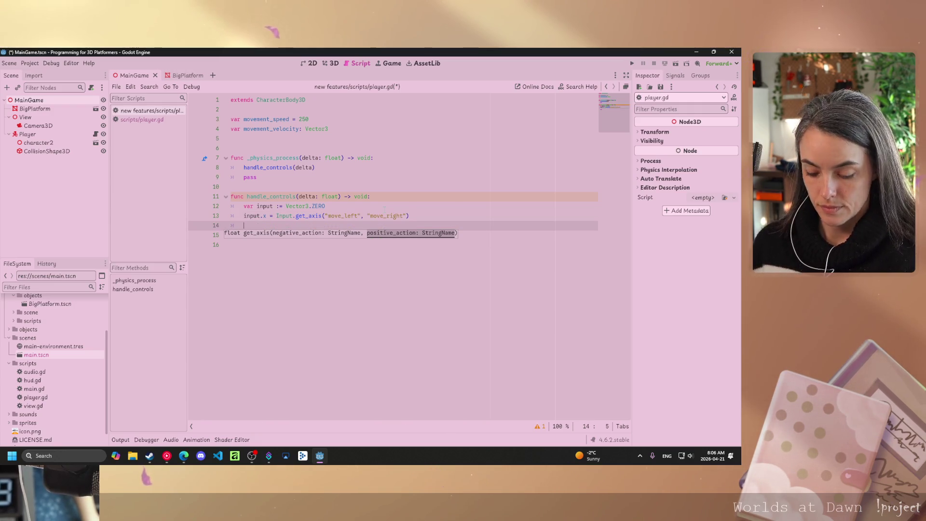
{"action": "type", "text": "input"}
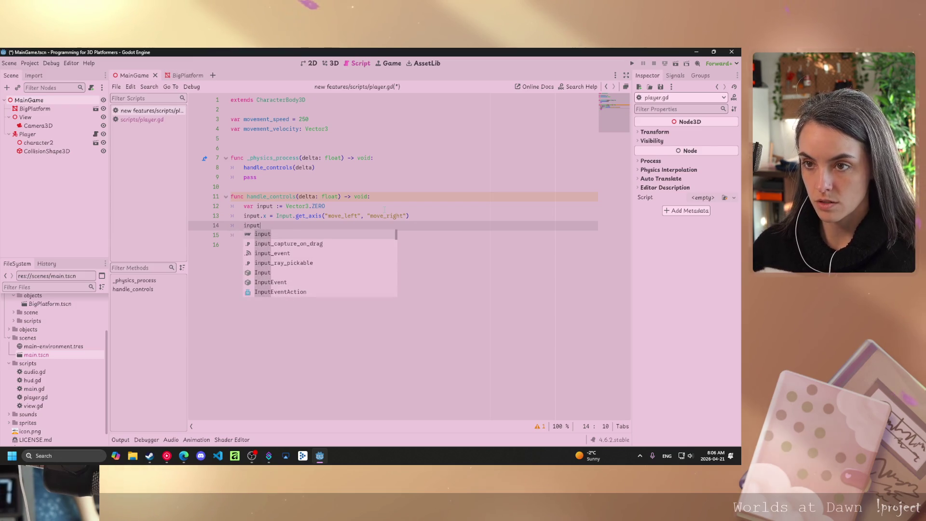
{"action": "type", "text": ".z = "}
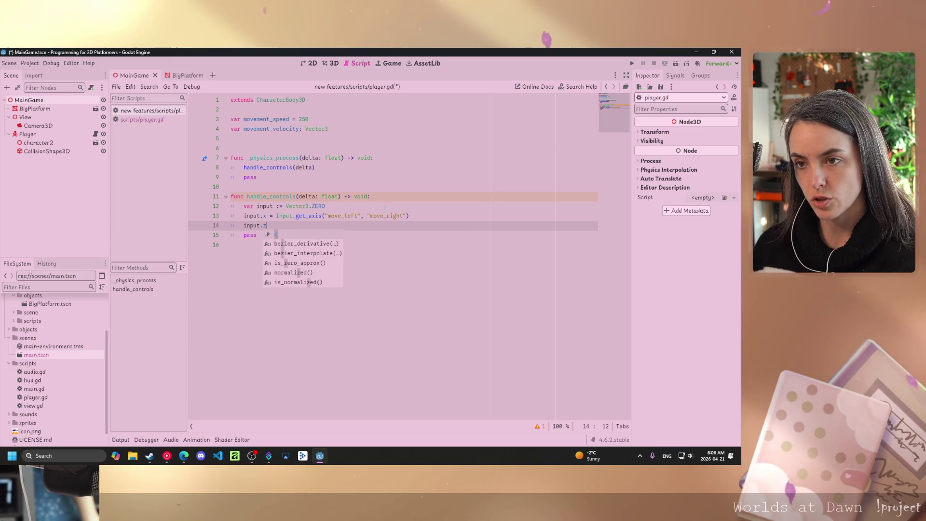
{"action": "type", "text": "In"}
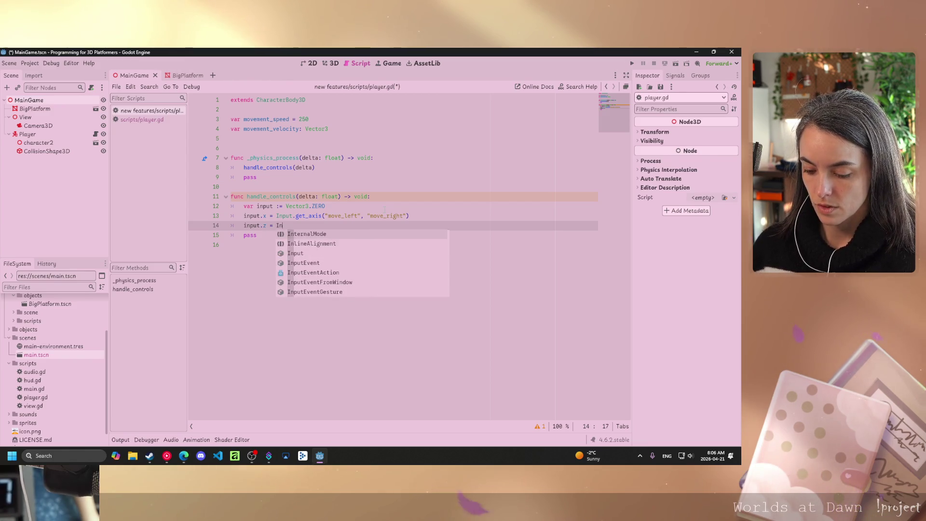
{"action": "type", "text": "put"}
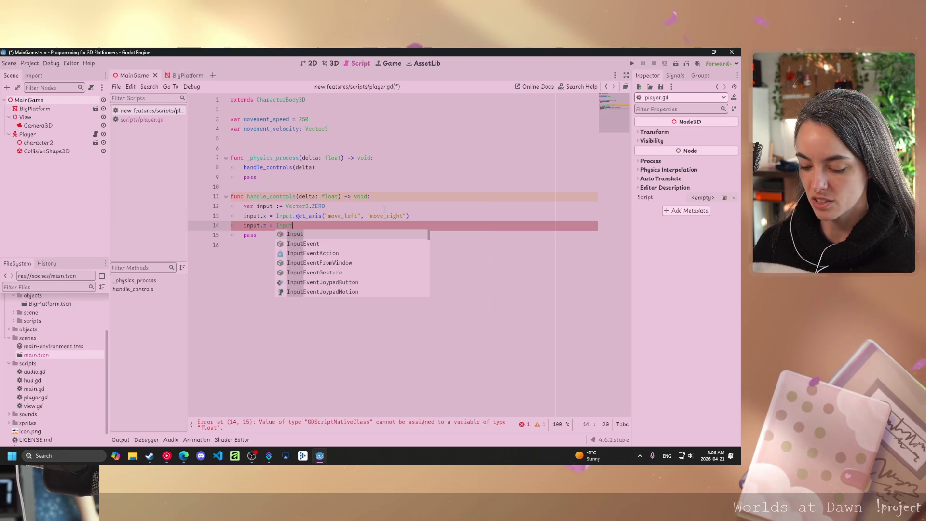
- Complete line 14 as input.z = Input.get_axis("move_forward", "move_back")
{"action": "type", "text": "."}
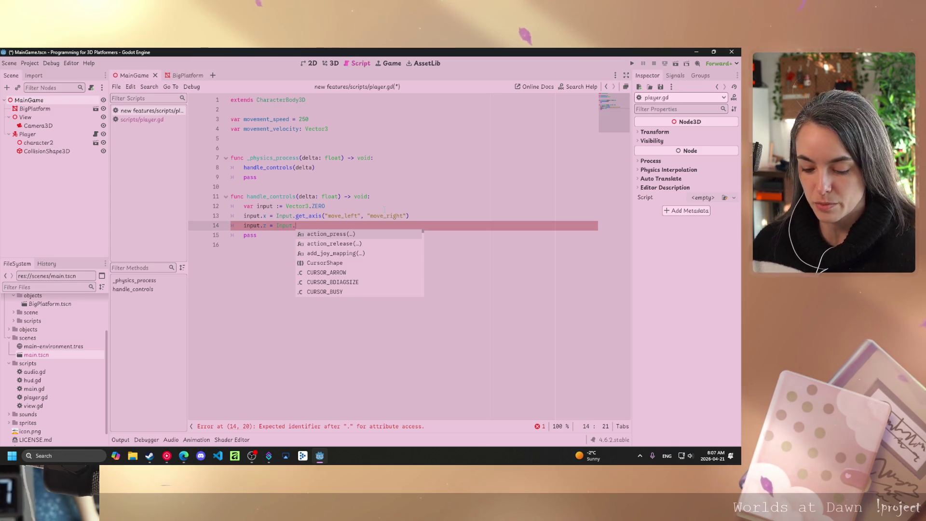
{"action": "type", "text": "get_a"}
{"action": "key", "text": "Down"}
{"action": "key", "text": "Down"}
{"action": "key", "text": "Down"}
{"action": "key", "text": "Return"}
{"action": "type", "text": "\""}
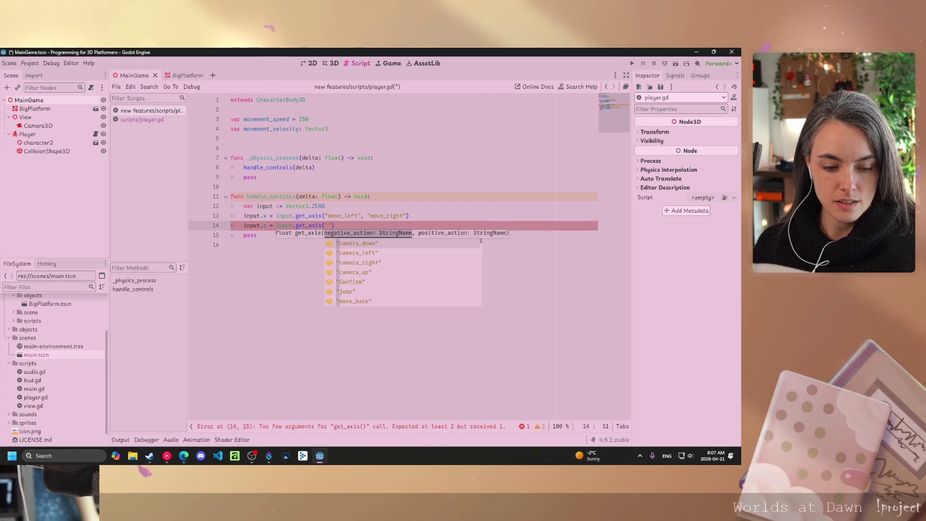
{"action": "type", "text": "move"}
{"action": "key", "text": "Down"}
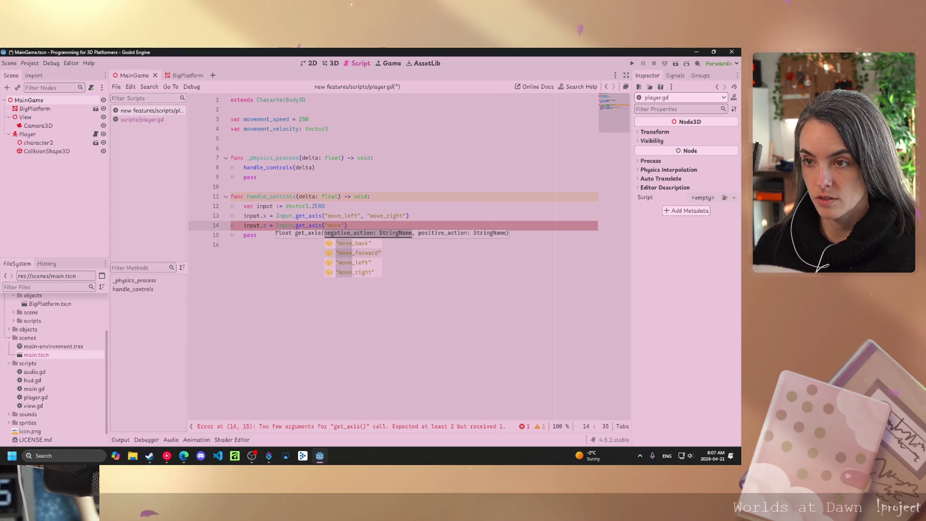
{"action": "key", "text": "Return"}
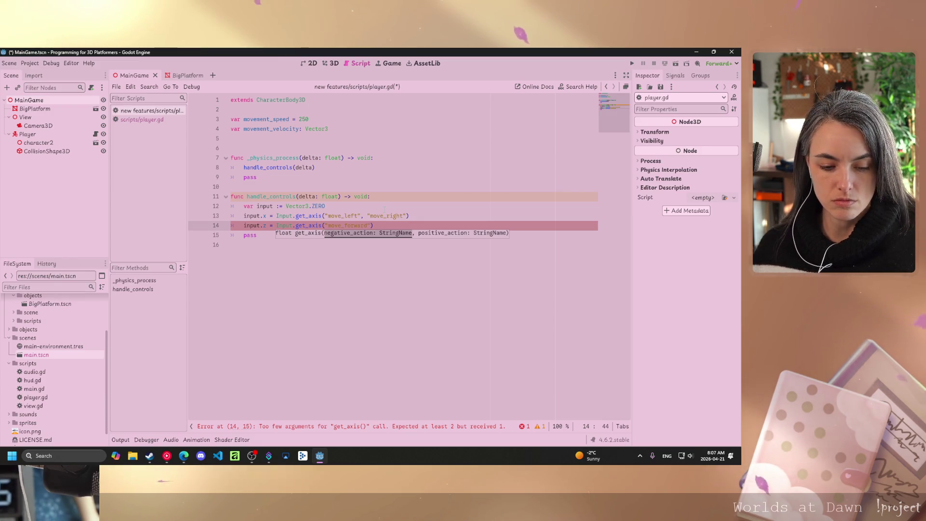
{"action": "type", "text": ", "}
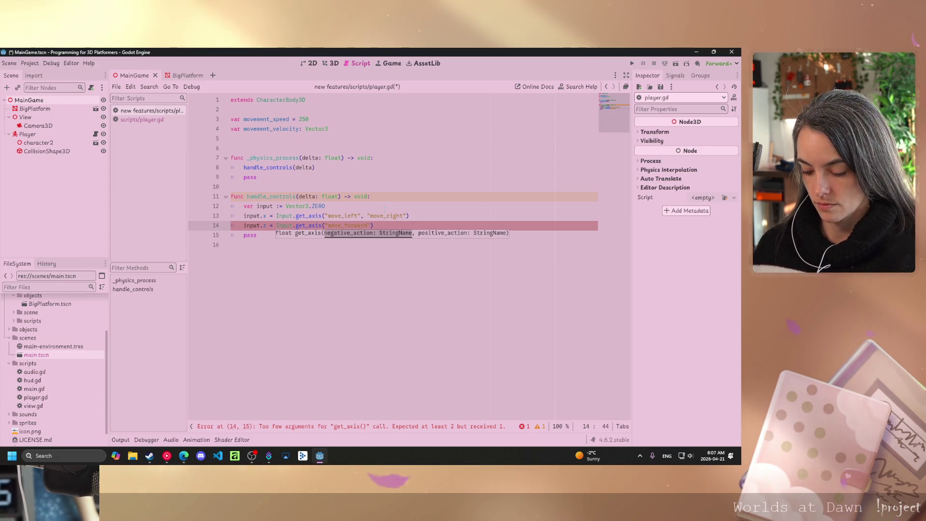
{"action": "type", "text": "\"move"}
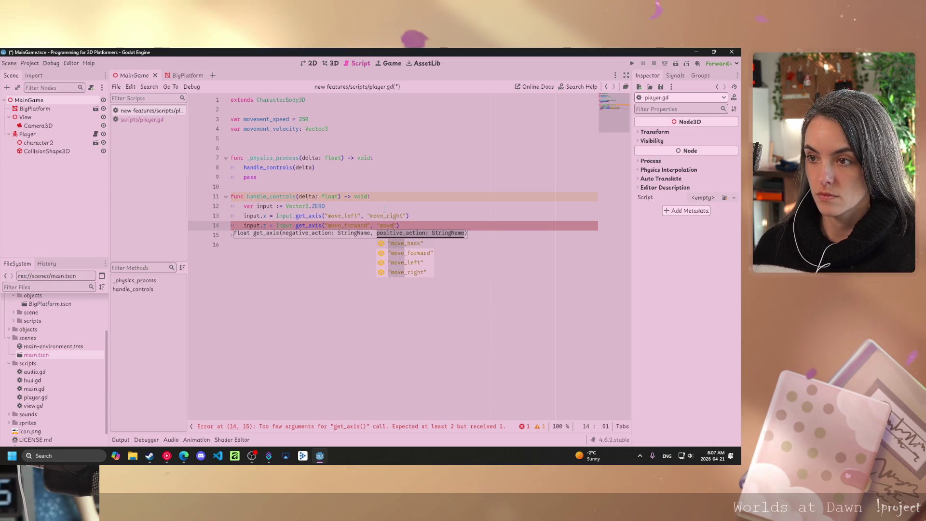
{"action": "key", "text": "Return"}
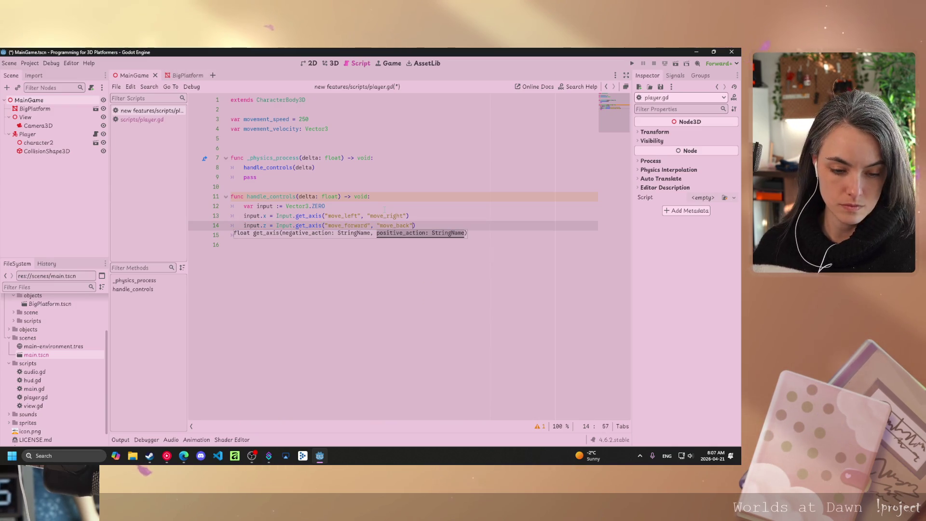
- Save the script and start line 15 with 'movement_velocity = input'
{"action": "key", "text": "ctrl+s"}
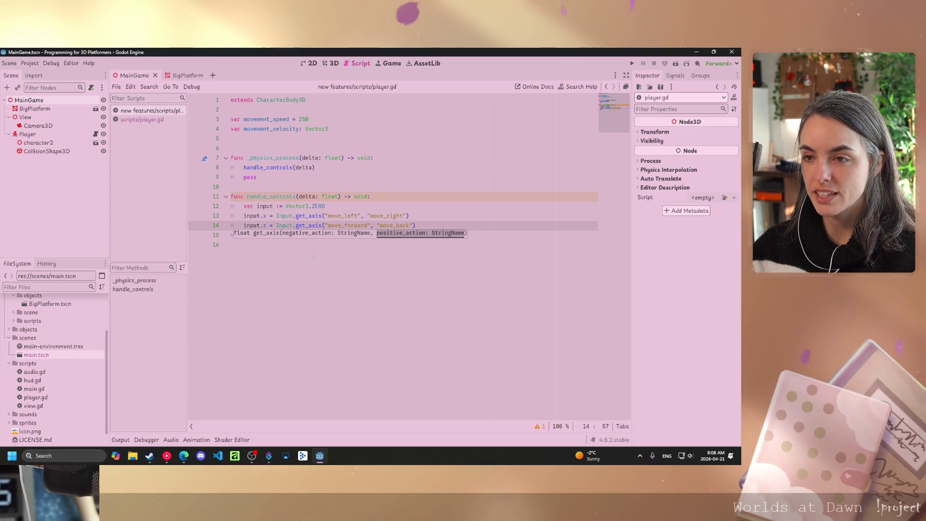
{"action": "key", "text": "Right"}
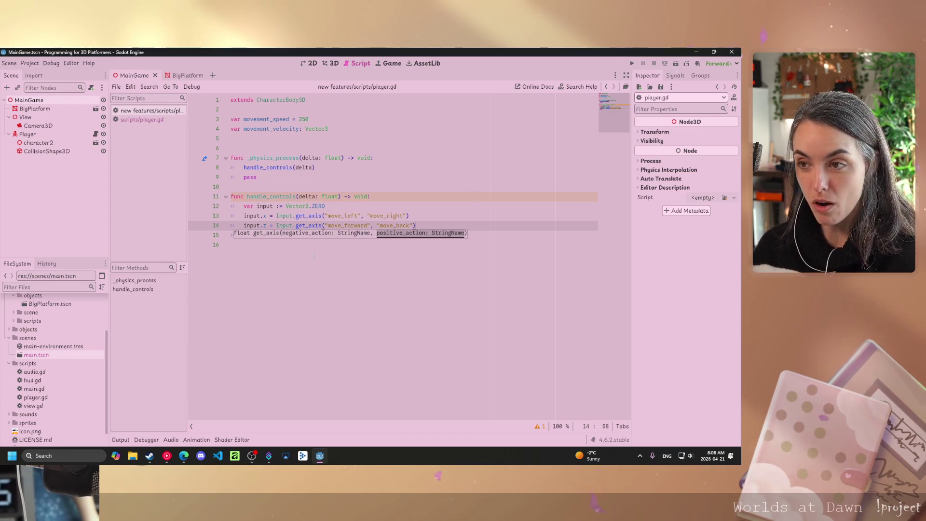
{"action": "key", "text": "Return"}
{"action": "type", "text": "movem"}
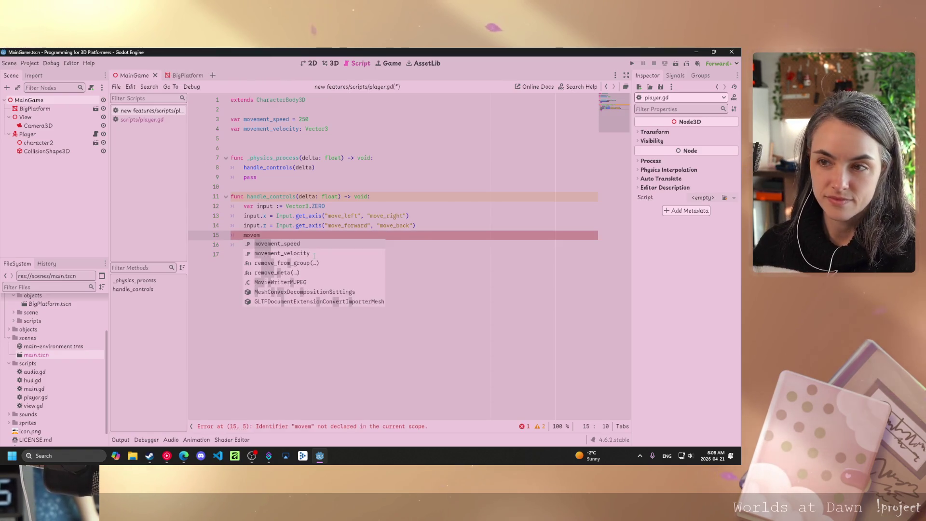
{"action": "key", "text": "Down"}
{"action": "key", "text": "Return"}
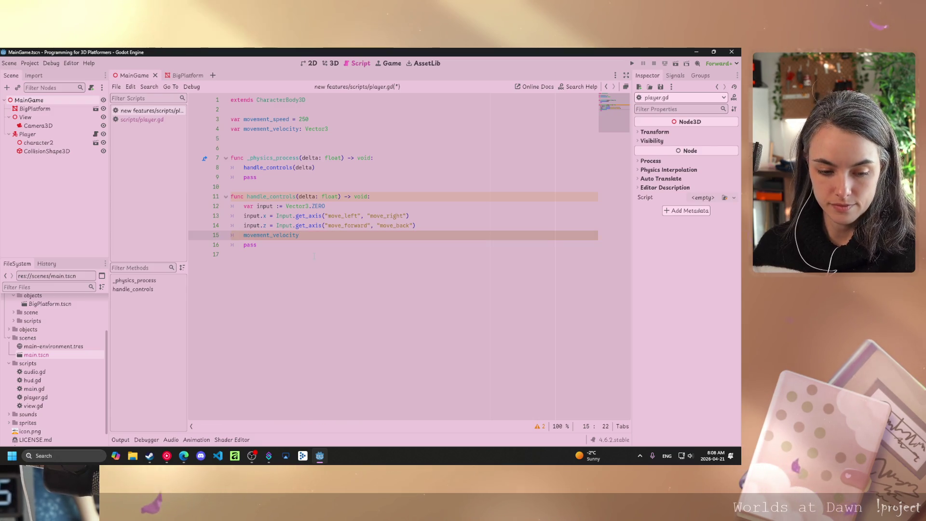
{"action": "type", "text": "= input"}
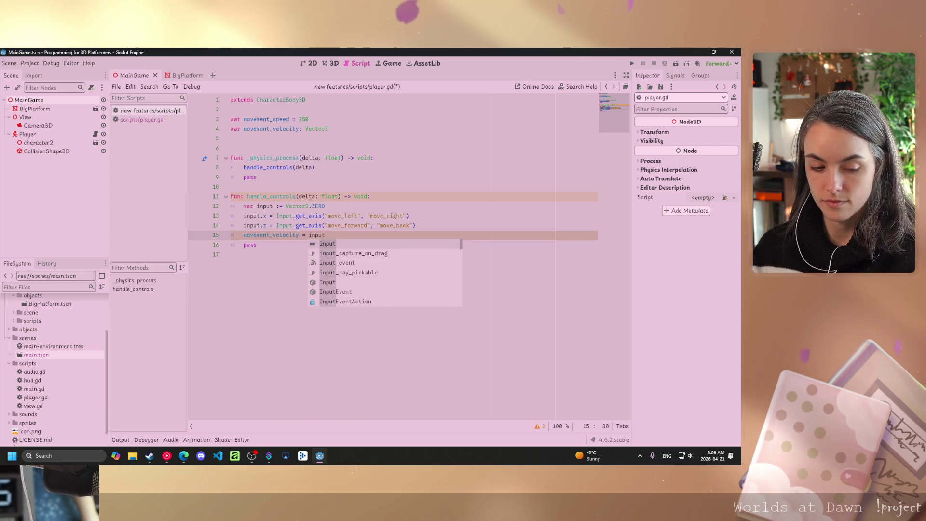
{"action": "type", "text": "."}
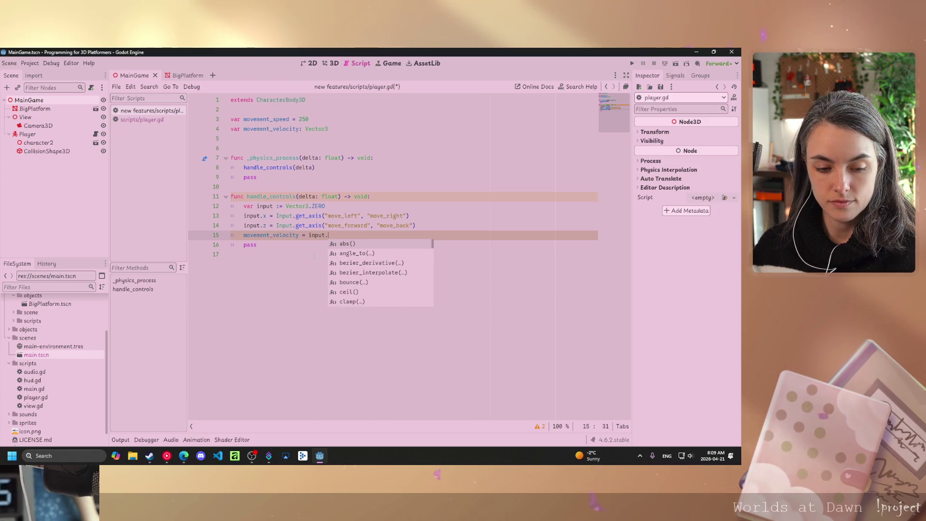
- Finish the line as 'input * movement_speed * delta' and open a new line
{"action": "key", "text": "Escape"}
{"action": "type", "text": "* mo"}
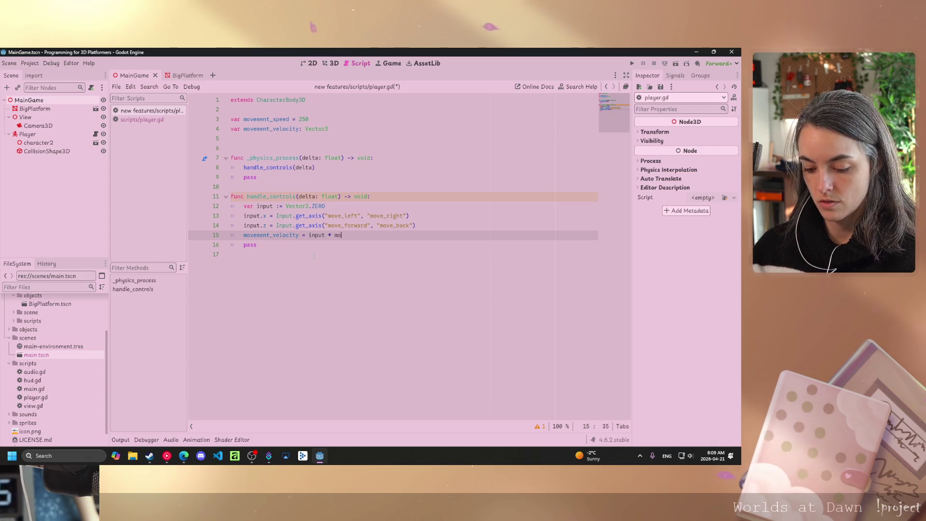
{"action": "type", "text": "ve"}
{"action": "key", "text": "Return"}
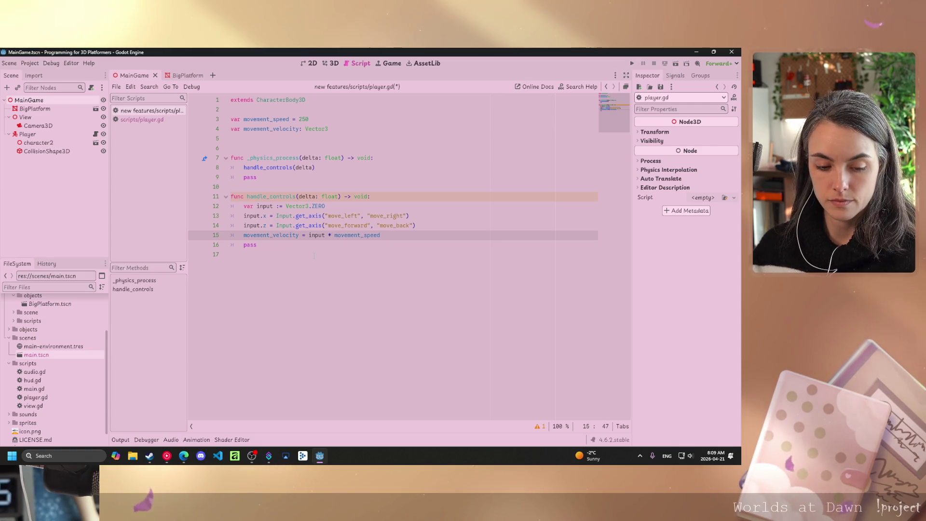
{"action": "type", "text": "*del"}
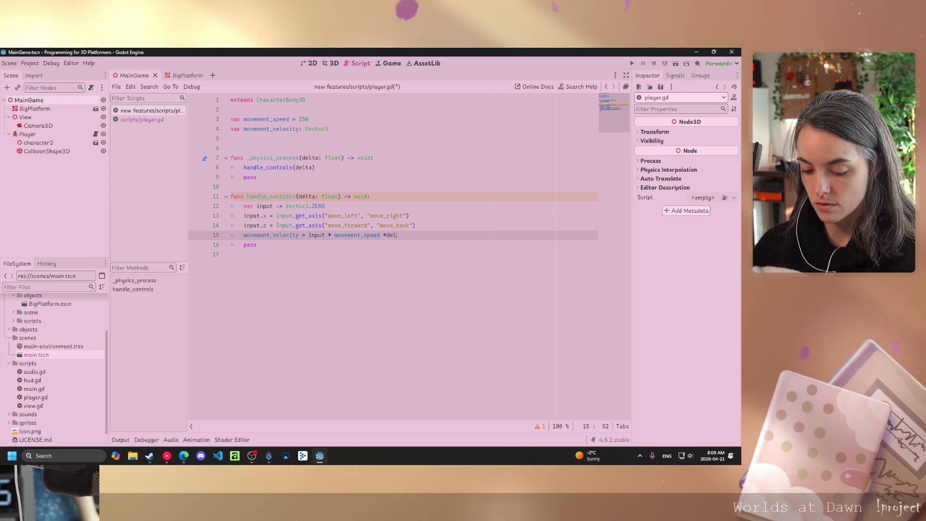
{"action": "type", "text": "ta"}
{"action": "key", "text": "Return"}
{"action": "key", "text": "ctrl+Left"}
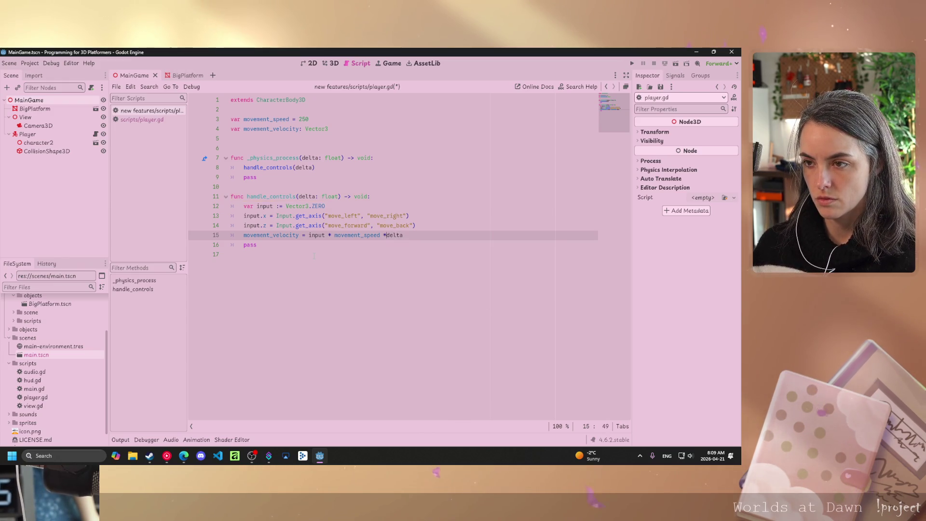
{"action": "key", "text": "Right"}
{"action": "key", "text": "Right"}
{"action": "key", "text": "Right"}
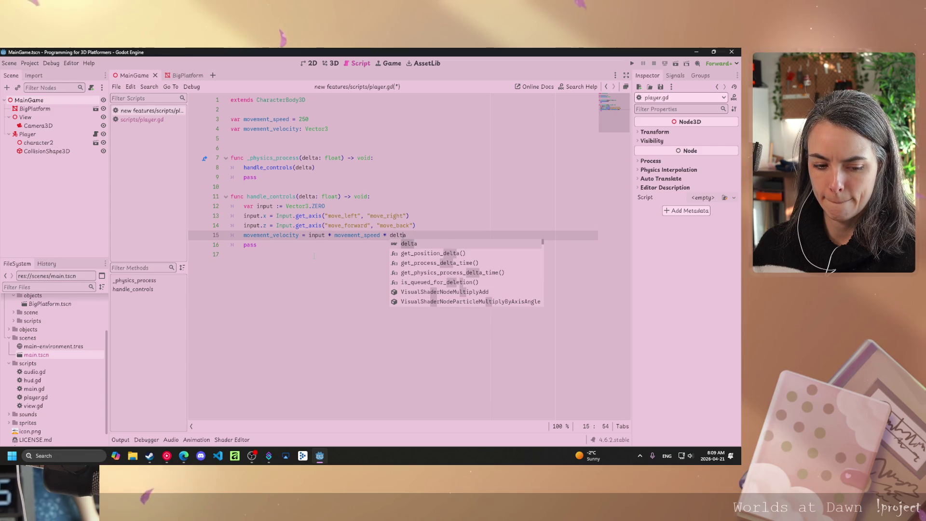
{"action": "key", "text": "Right"}
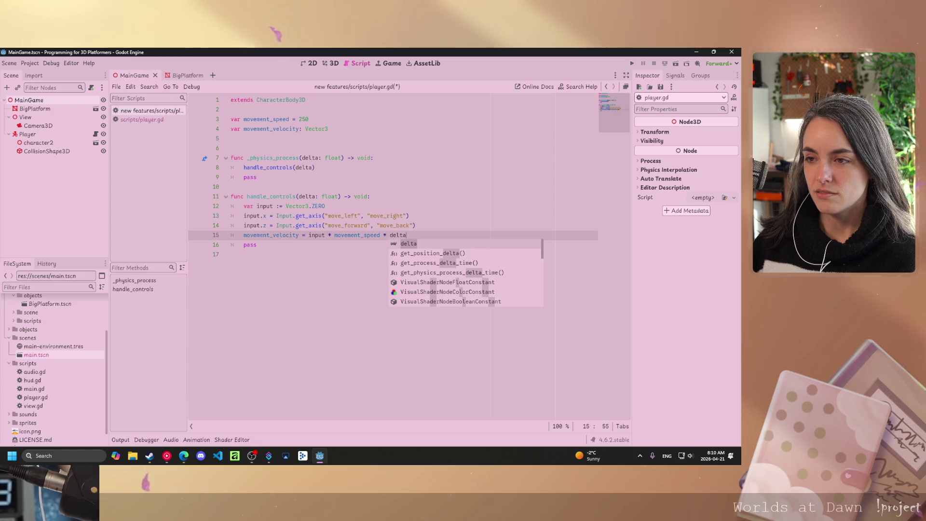
{"action": "key", "text": "Escape"}
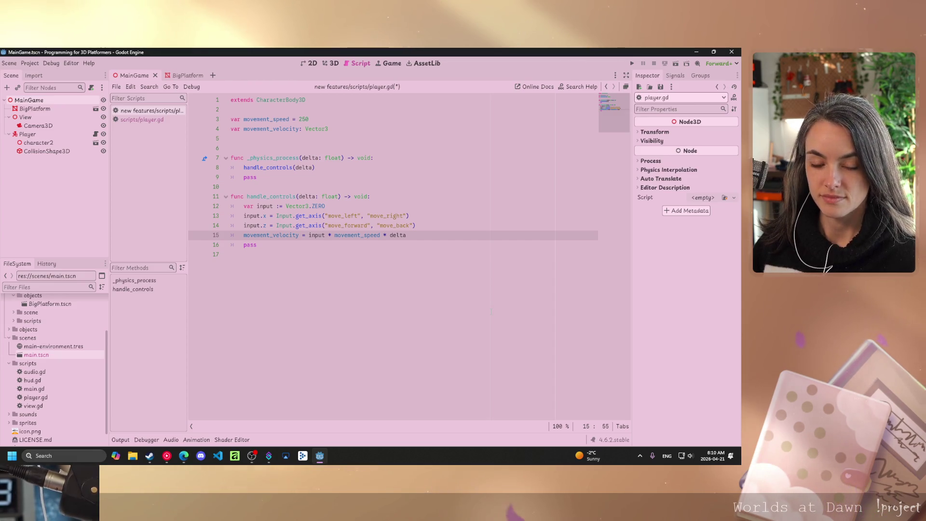
{"action": "key", "text": "Return"}
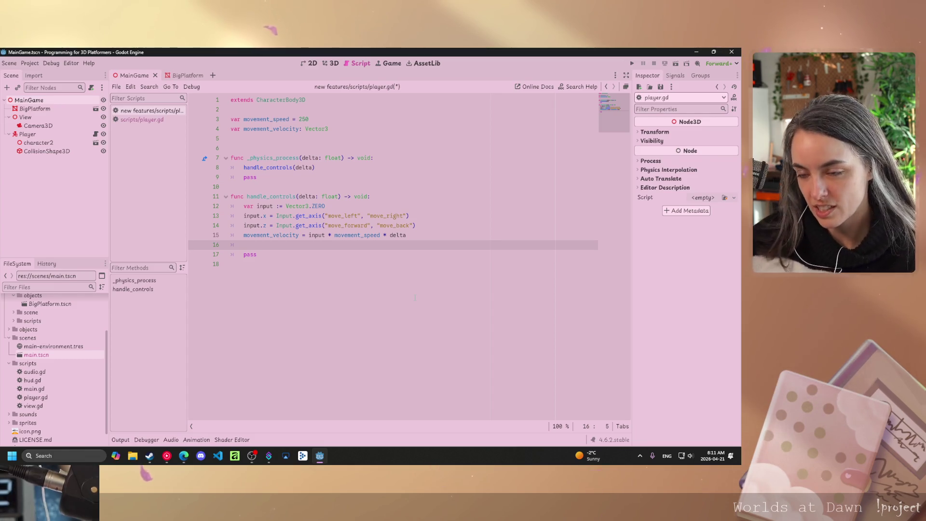
- Place the cursor on blank line 10 of player.gd
{"action": "left_click", "coordinate": [231, 186]}
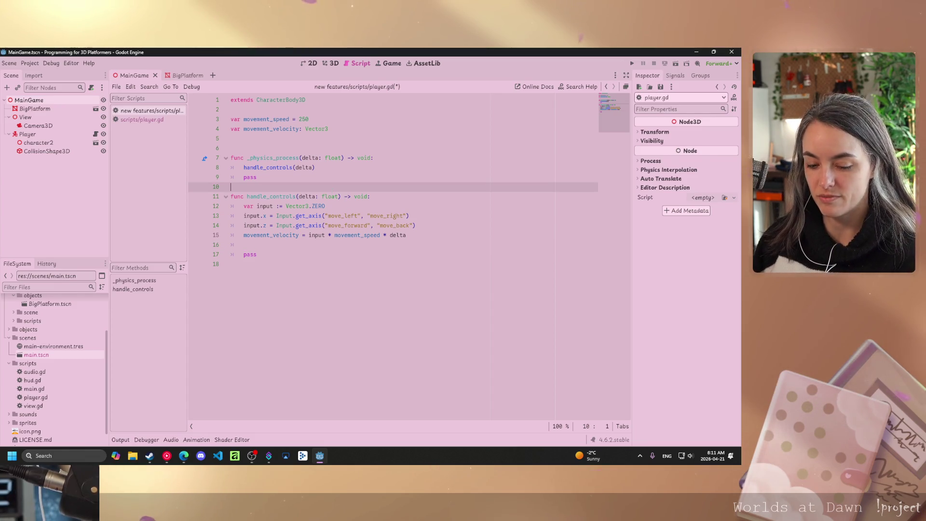
{"action": "key", "text": "ctrl+s"}
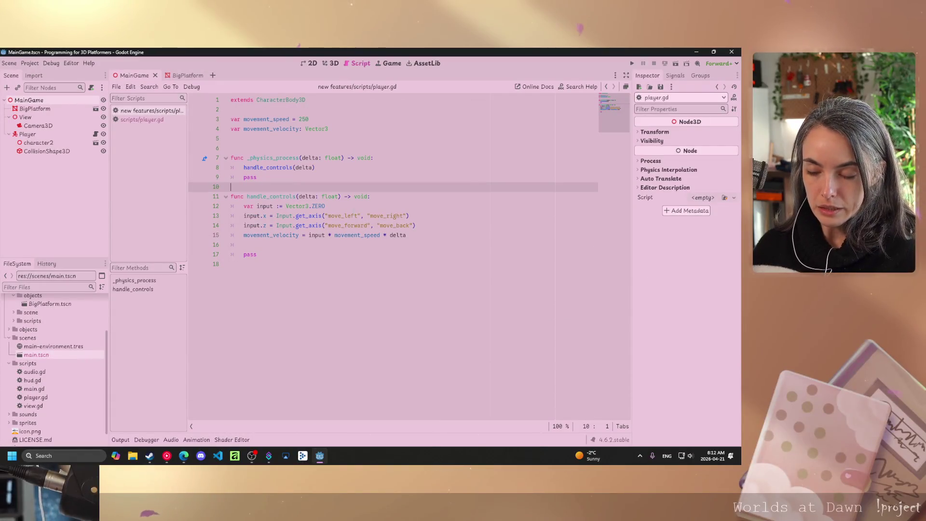
- Delete the pass placeholder ending handle_controls and the trailing empty lines
{"action": "left_click", "coordinate": [244, 244]}
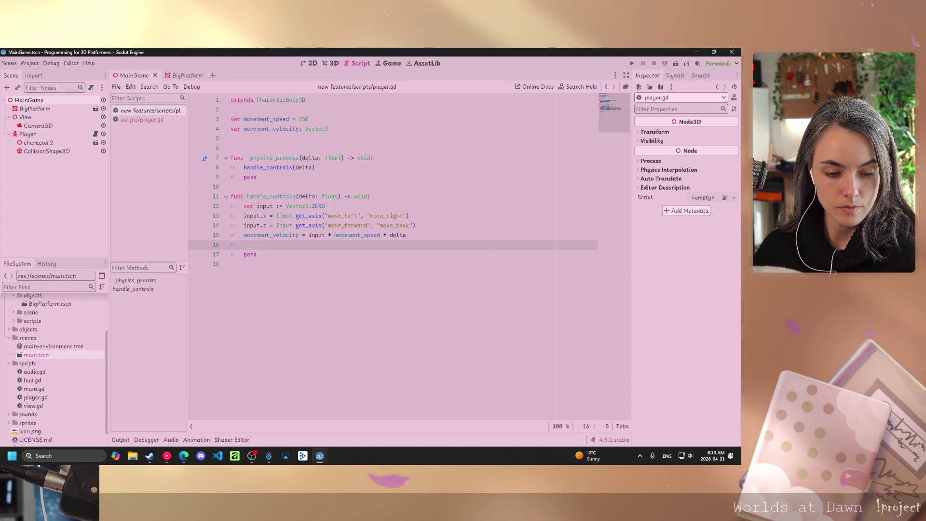
{"action": "left_click", "coordinate": [319, 167]}
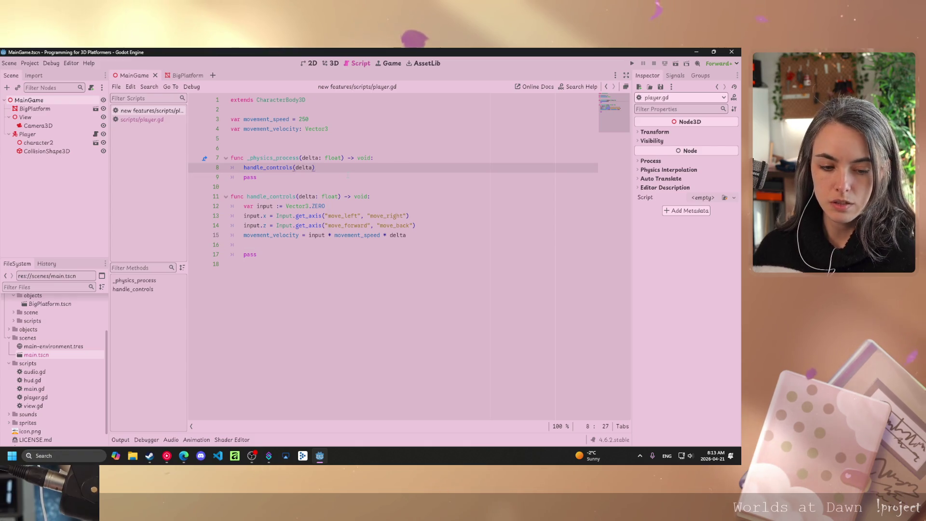
{"action": "left_click", "coordinate": [257, 177]}
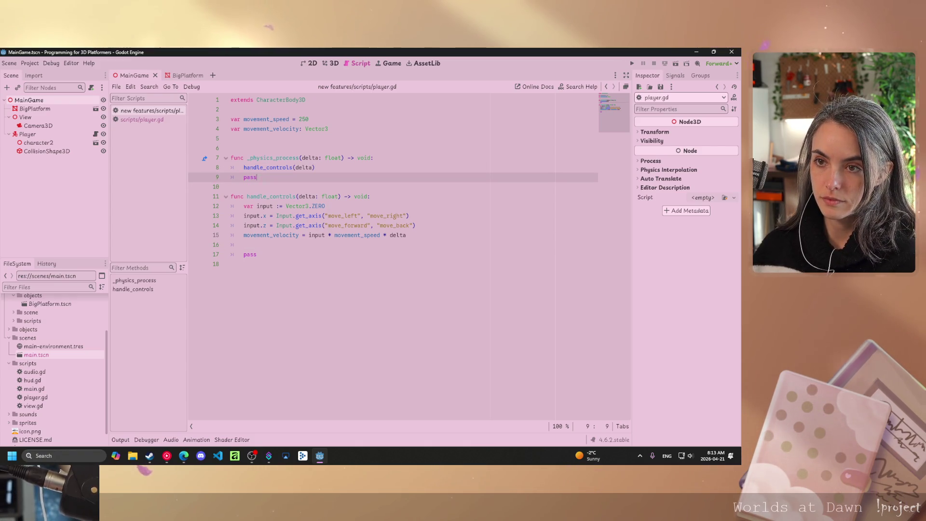
{"action": "left_click", "coordinate": [257, 254]}
{"action": "key", "text": "BackSpace"}
{"action": "key", "text": "BackSpace"}
{"action": "key", "text": "BackSpace"}
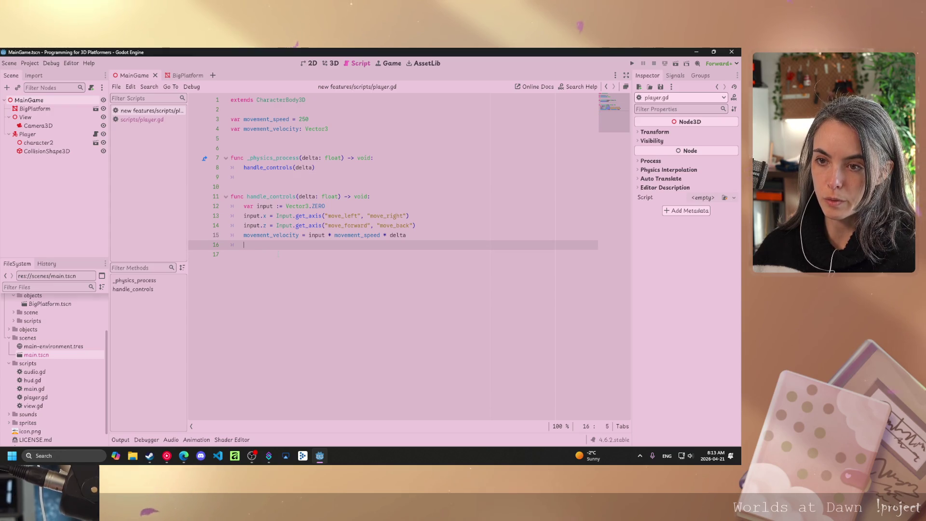
{"action": "key", "text": "BackSpace"}
{"action": "key", "text": "BackSpace"}
- Add a '#Movement' comment line in _physics_process below handle_controls(delta)
{"action": "left_click", "coordinate": [244, 177]}
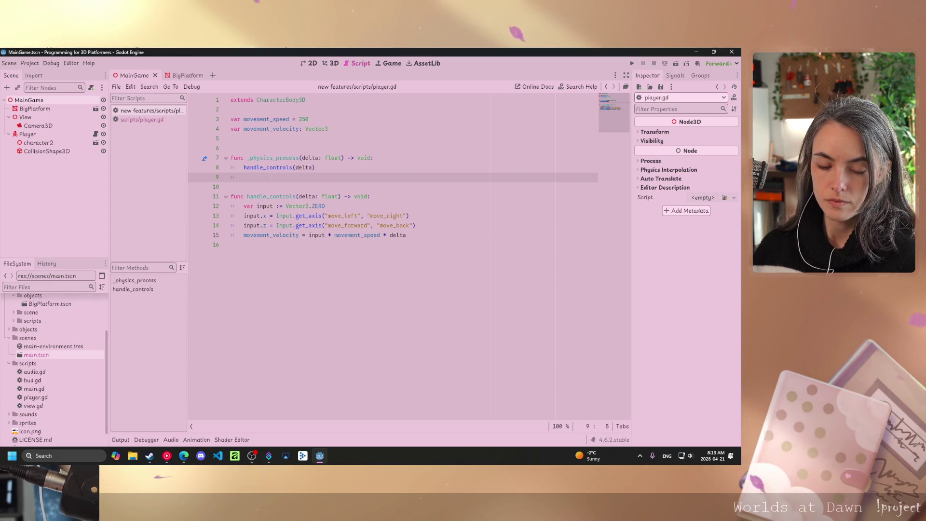
{"action": "key", "text": "Return"}
{"action": "type", "text": "'Mov"}
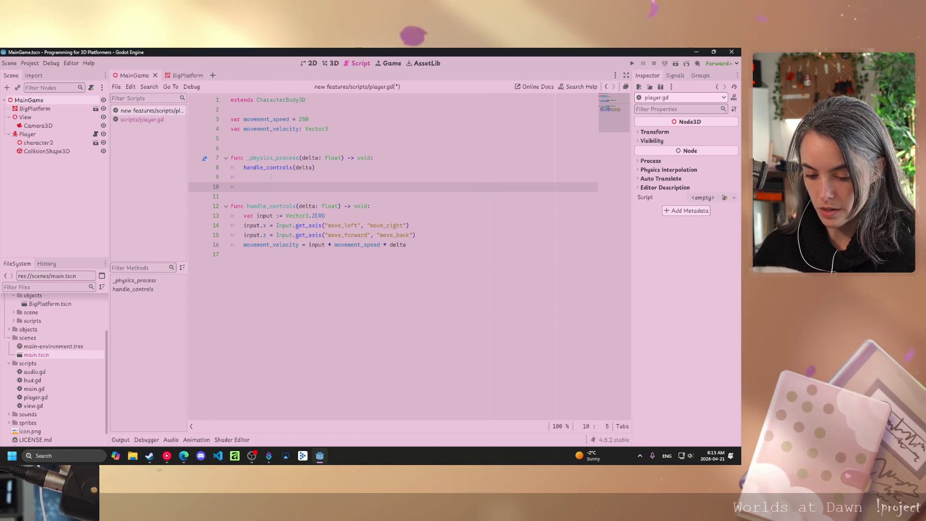
{"action": "type", "text": "#Movement"}
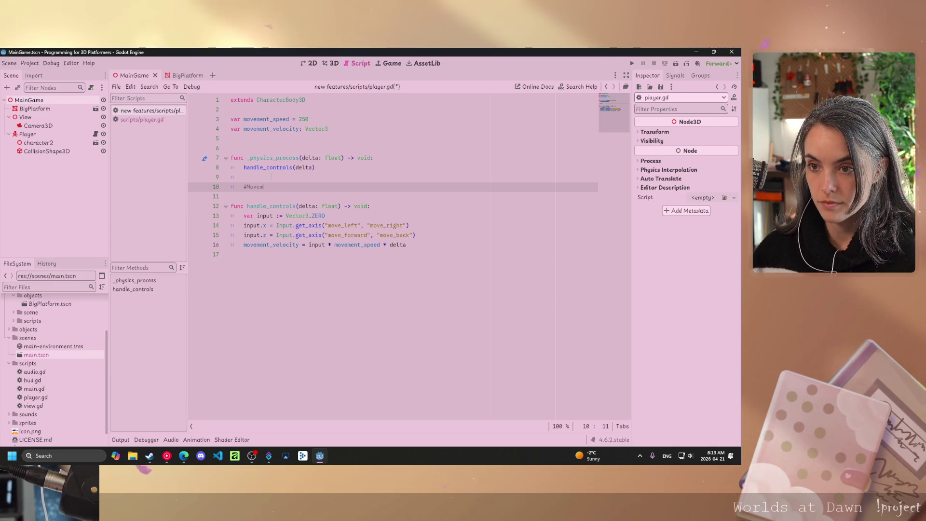
- Declare var applied_velocity: Vector3 on a new line under the #Movement comment
{"action": "key", "text": "Return"}
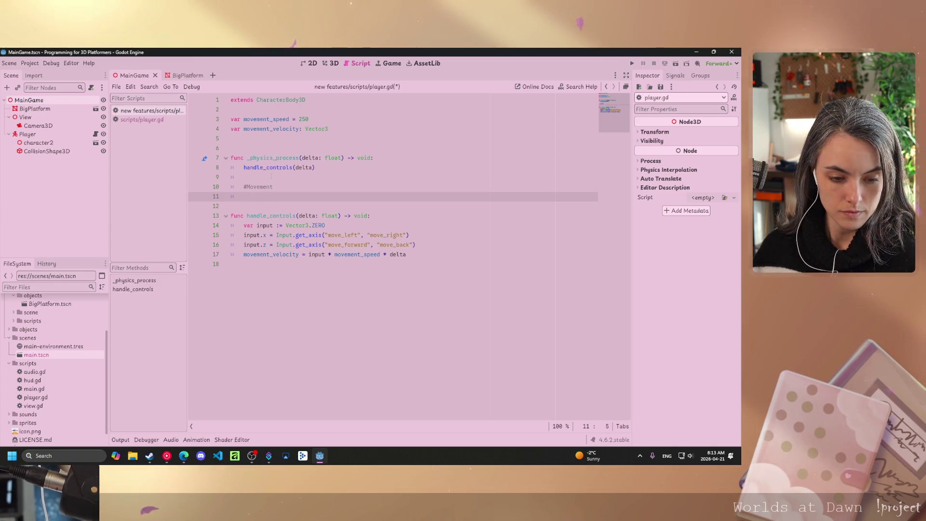
{"action": "type", "text": "ar applied_veloc"}
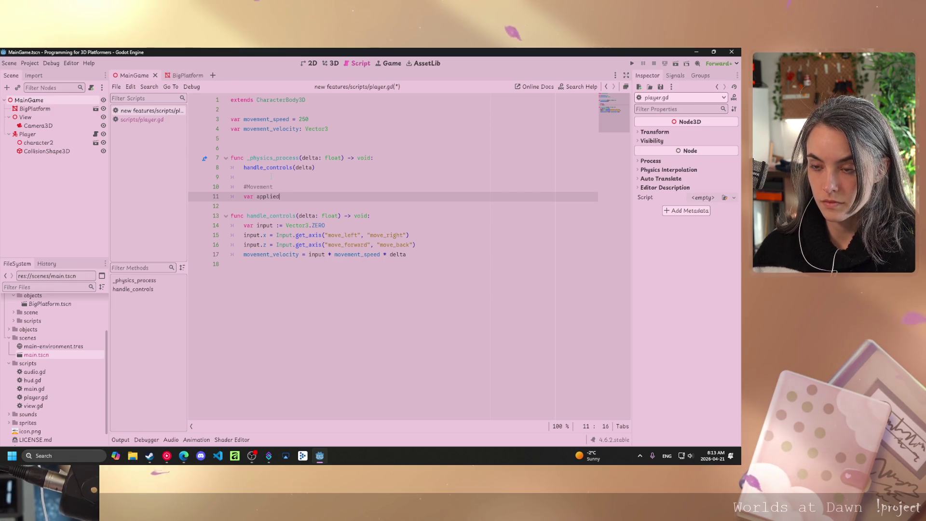
{"action": "type", "text": "ity: Ve"}
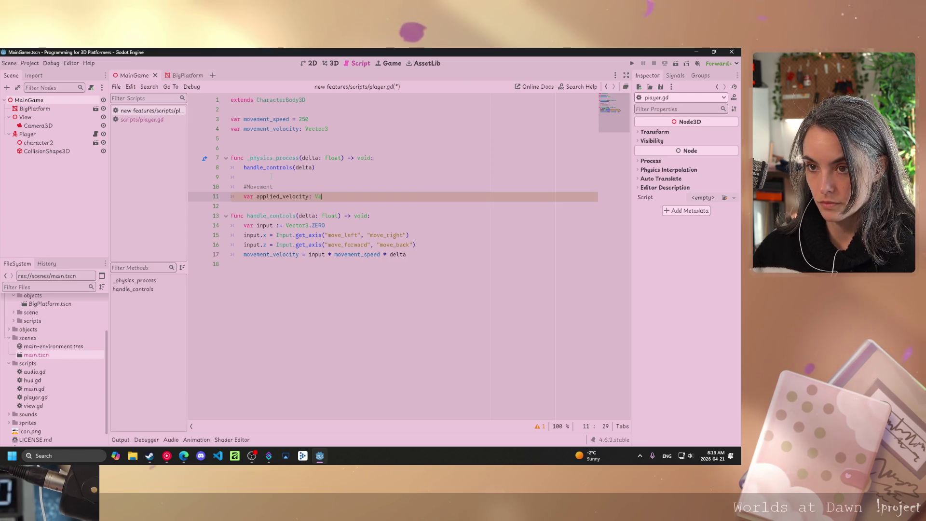
{"action": "type", "text": "ctor3"}
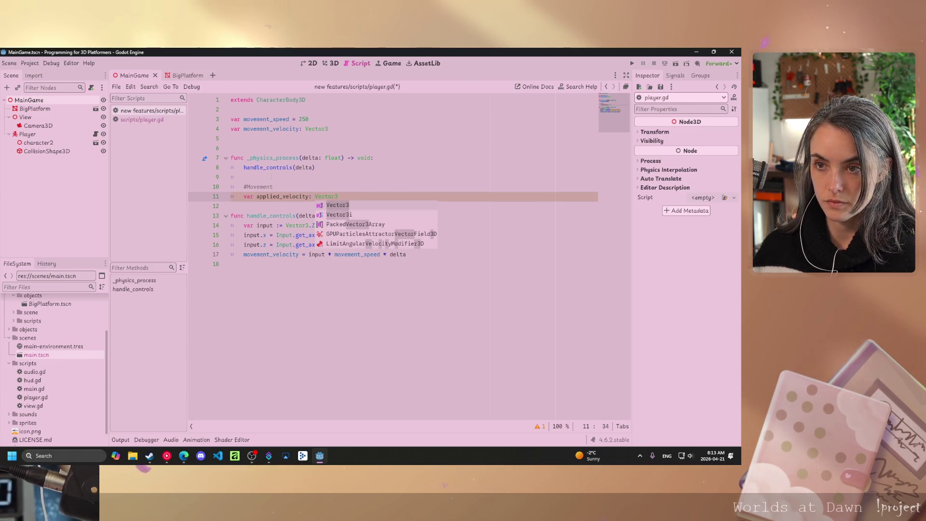
{"action": "key", "text": "Escape"}
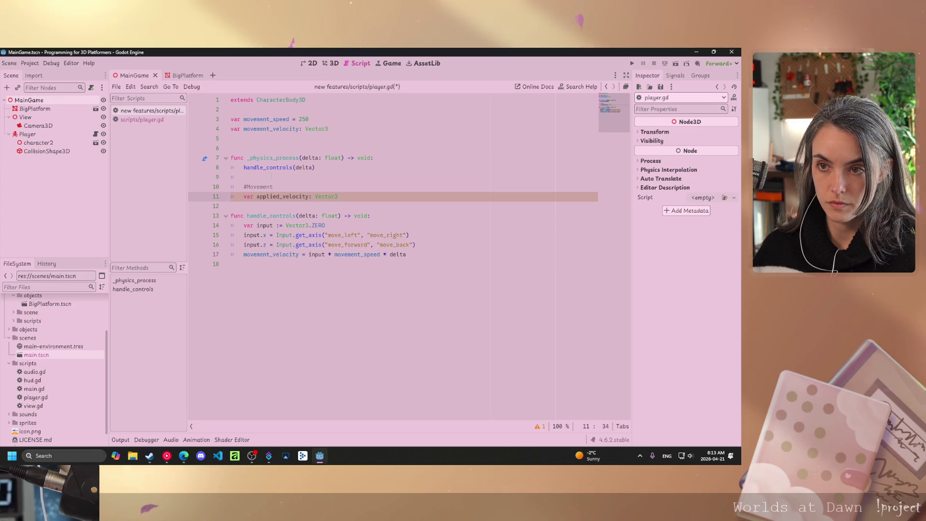
{"action": "key", "text": "Return"}
{"action": "key", "text": "Return"}
- Begin the line applied_velocity = velocity.lerp( using the autocomplete suggestion
{"action": "type", "text": "applied"}
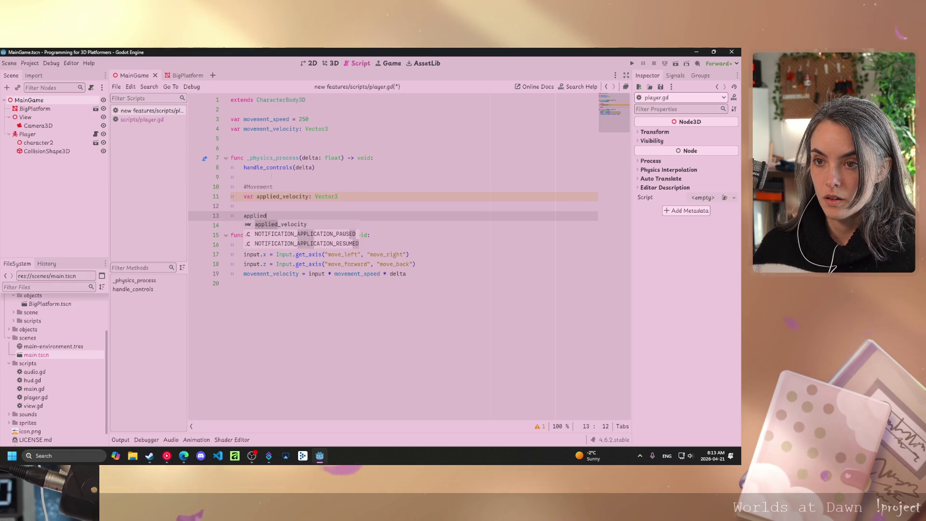
{"action": "key", "text": "Return"}
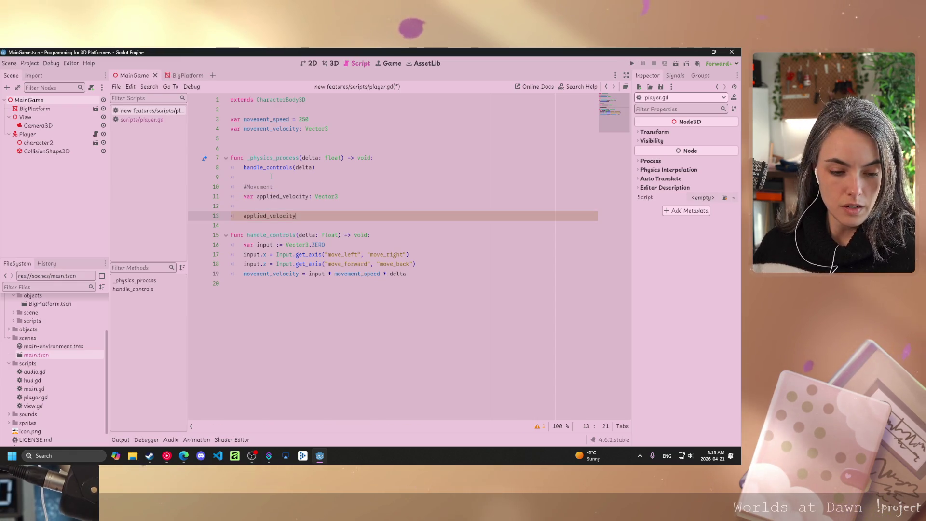
{"action": "type", "text": "= velo"}
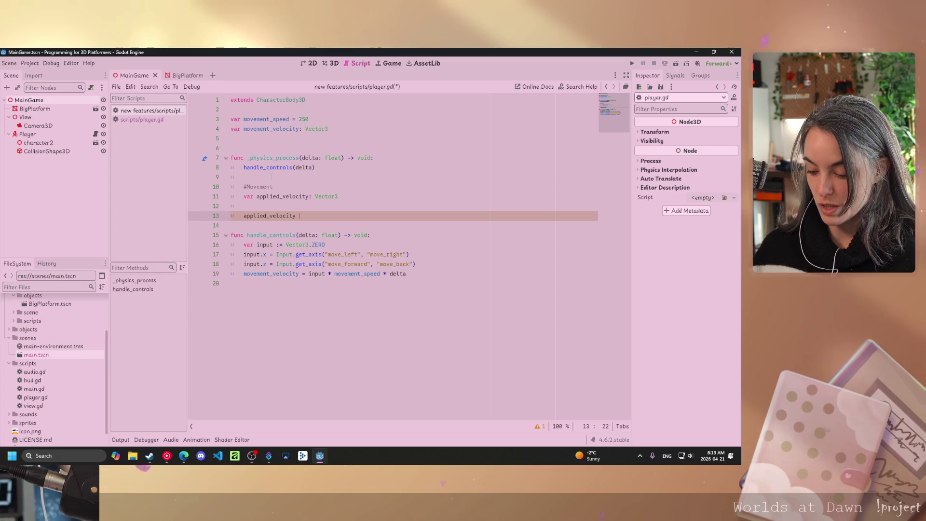
{"action": "type", "text": "city"}
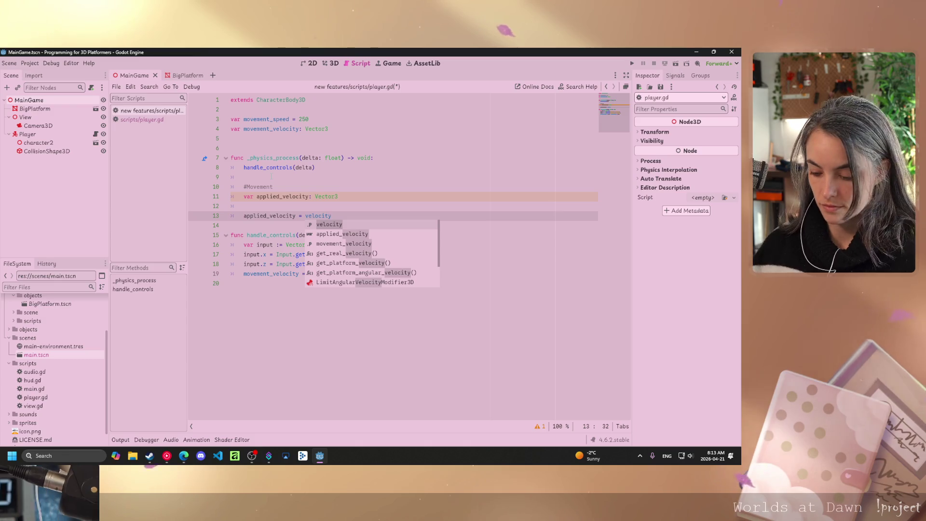
{"action": "type", "text": "."}
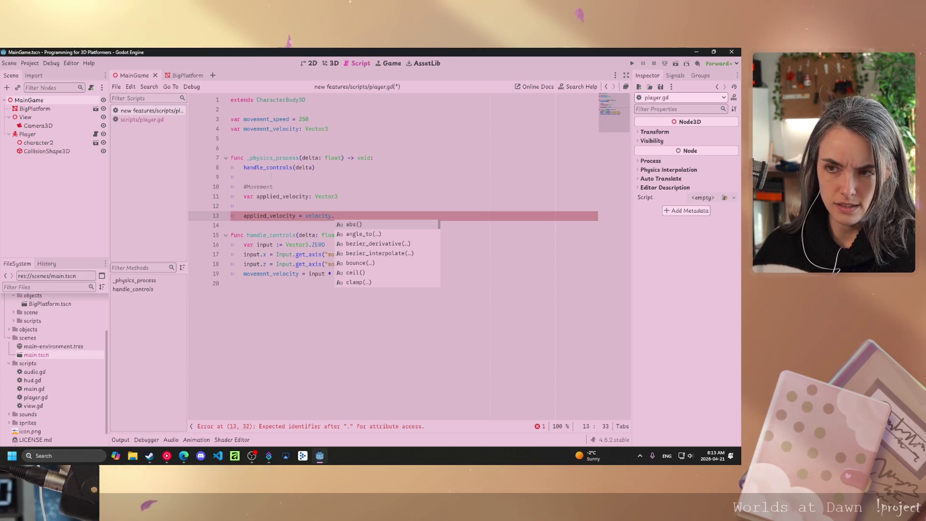
{"action": "type", "text": "lerp("}
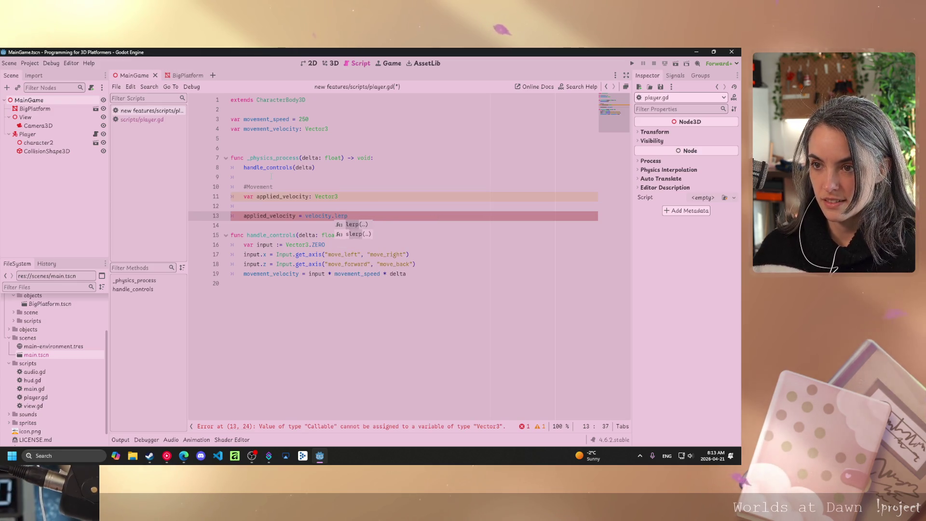
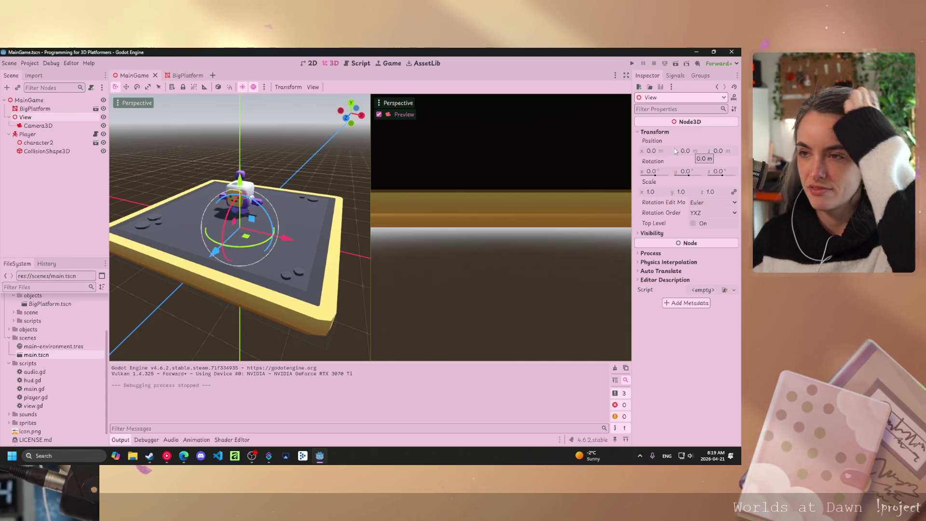
- Drag the View node's Inspector Position Y value up to about 2.09 m
{"action": "mouse_move", "coordinate": [687, 153]}
{"action": "left_mouse_down"}
{"action": "mouse_move", "coordinate": [708, 153]}
{"action": "mouse_move", "coordinate": [683, 151]}
{"action": "left_mouse_up"}
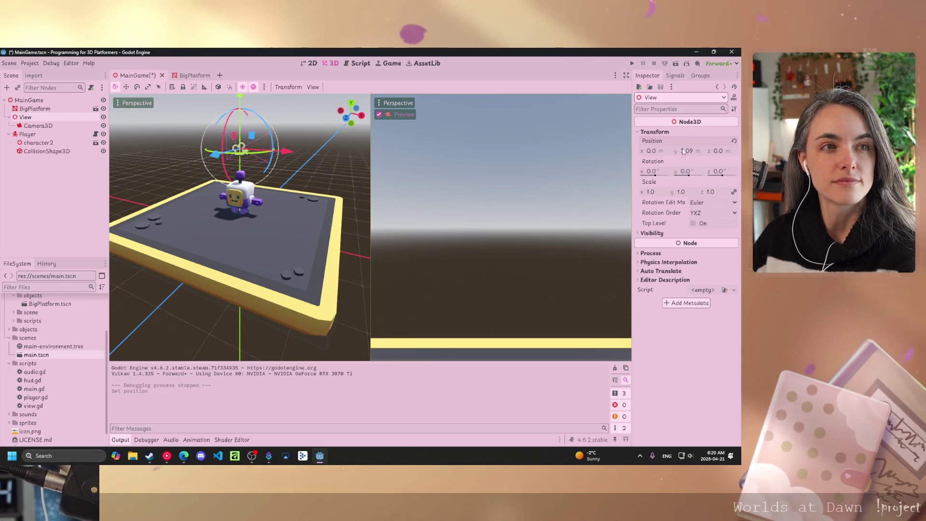